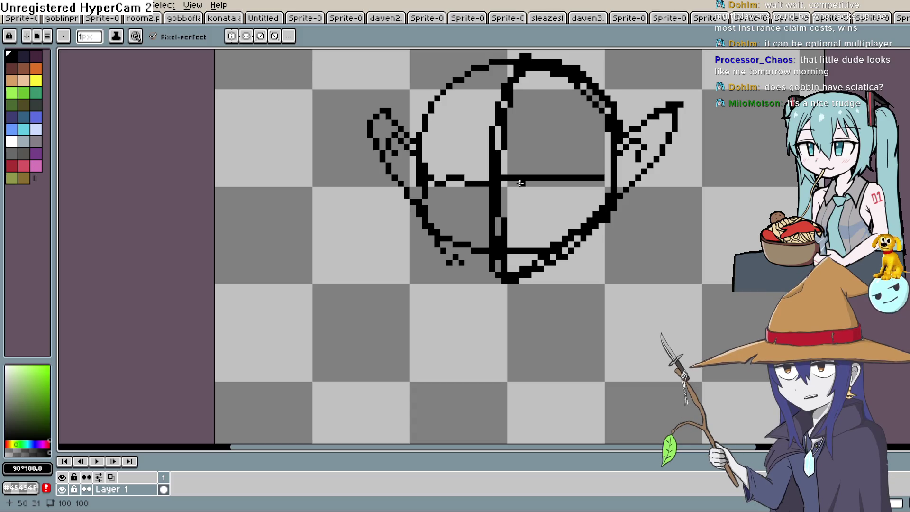
Pan to the empty area below the head and sketch a left leg, undoing the failed attempt.
{"action": "mouse_move", "coordinate": [519, 199]}
{"action": "left_mouse_down"}
{"action": "mouse_move", "coordinate": [528, 179]}
{"action": "mouse_move", "coordinate": [499, 174]}
{"action": "left_mouse_up"}
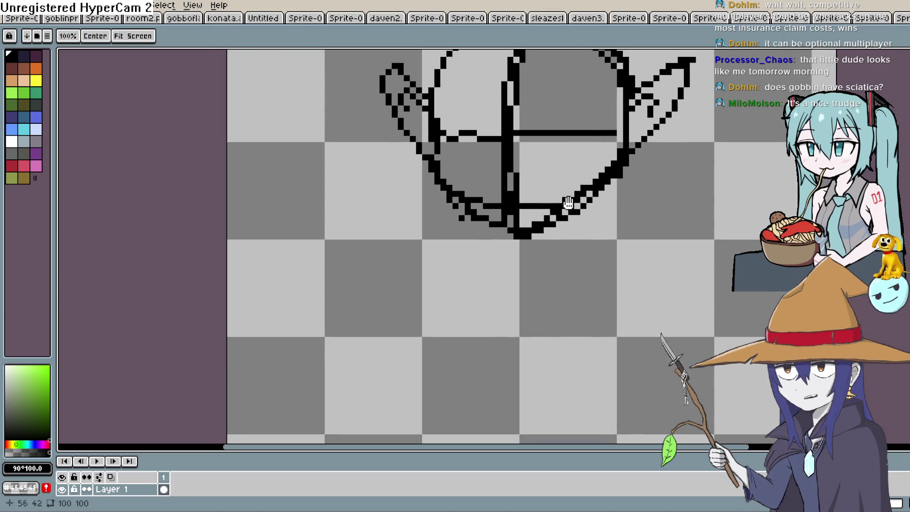
{"action": "mouse_move", "coordinate": [516, 208]}
{"action": "left_mouse_down"}
{"action": "mouse_move", "coordinate": [493, 263]}
{"action": "mouse_move", "coordinate": [539, 288]}
{"action": "left_mouse_up"}
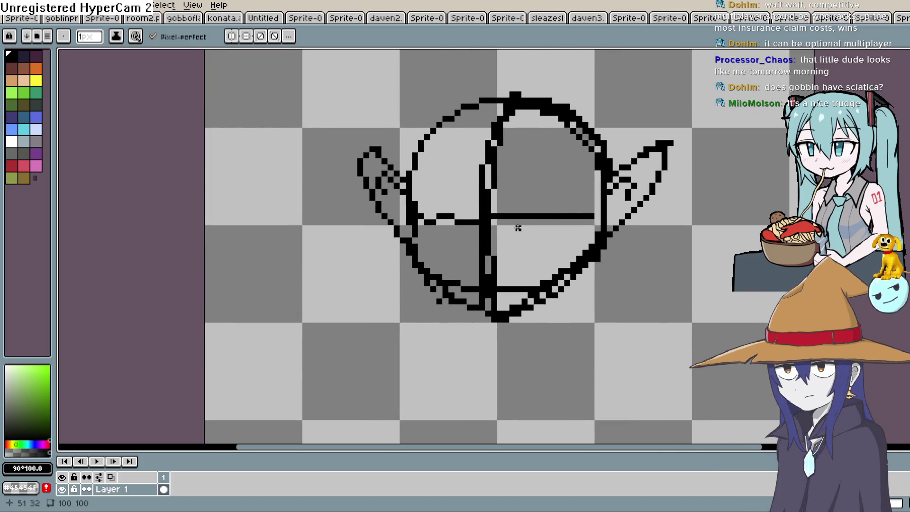
{"action": "left_click_drag", "start_coordinate": [520, 233], "coordinate": [530, 256]}
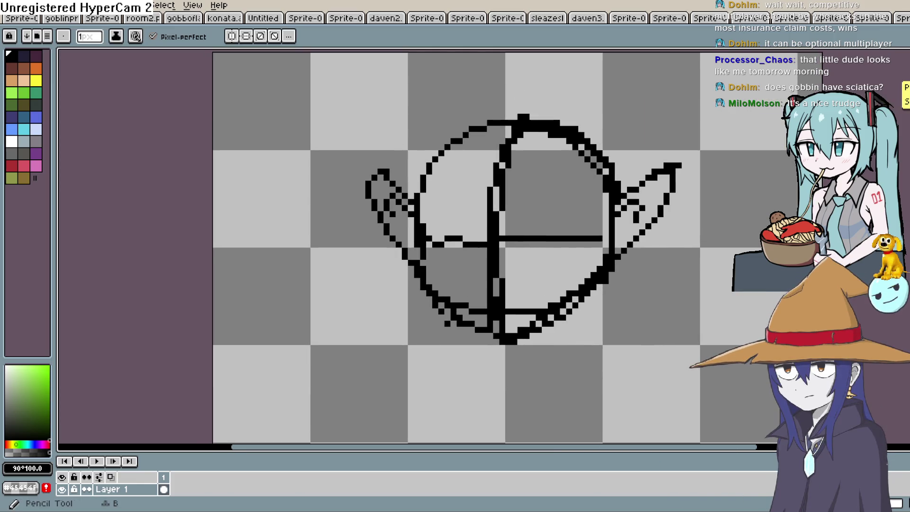
{"action": "mouse_move", "coordinate": [621, 183]}
{"action": "left_mouse_down"}
{"action": "mouse_move", "coordinate": [612, 149]}
{"action": "mouse_move", "coordinate": [575, 173]}
{"action": "mouse_move", "coordinate": [588, 92]}
{"action": "left_mouse_up"}
{"action": "mouse_move", "coordinate": [545, 198]}
{"action": "left_mouse_down"}
{"action": "mouse_move", "coordinate": [535, 162]}
{"action": "mouse_move", "coordinate": [566, 325]}
{"action": "left_mouse_up"}
{"action": "mouse_move", "coordinate": [407, 195]}
{"action": "left_mouse_down"}
{"action": "mouse_move", "coordinate": [369, 325]}
{"action": "mouse_move", "coordinate": [549, 331]}
{"action": "left_mouse_up"}
{"action": "key", "text": "ctrl+z"}
{"action": "key", "text": "ctrl+z"}
{"action": "key", "text": "ctrl+z"}
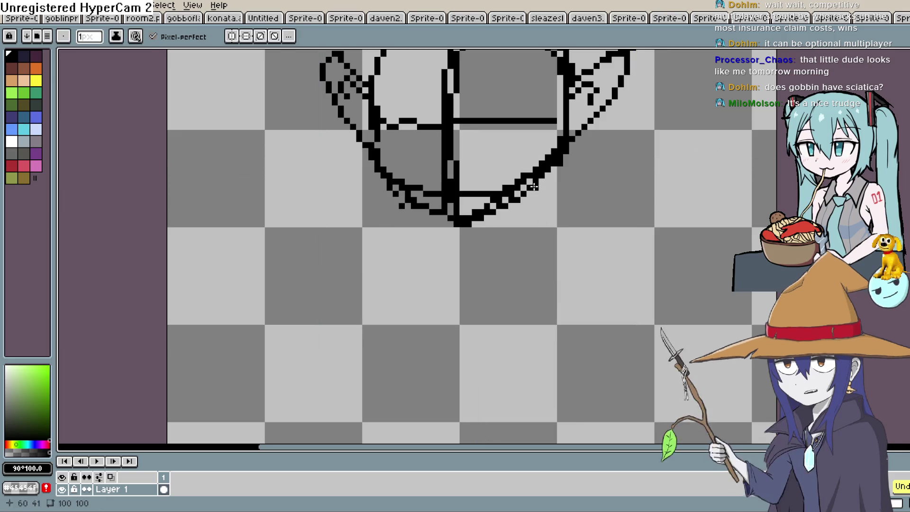
Sketch both legs down from the body, ending the right leg in a looped foot.
{"action": "mouse_move", "coordinate": [541, 190]}
{"action": "left_mouse_down"}
{"action": "mouse_move", "coordinate": [619, 264]}
{"action": "mouse_move", "coordinate": [626, 290]}
{"action": "left_mouse_up"}
{"action": "mouse_move", "coordinate": [424, 206]}
{"action": "left_mouse_down"}
{"action": "mouse_move", "coordinate": [359, 294]}
{"action": "mouse_move", "coordinate": [351, 332]}
{"action": "left_mouse_up"}
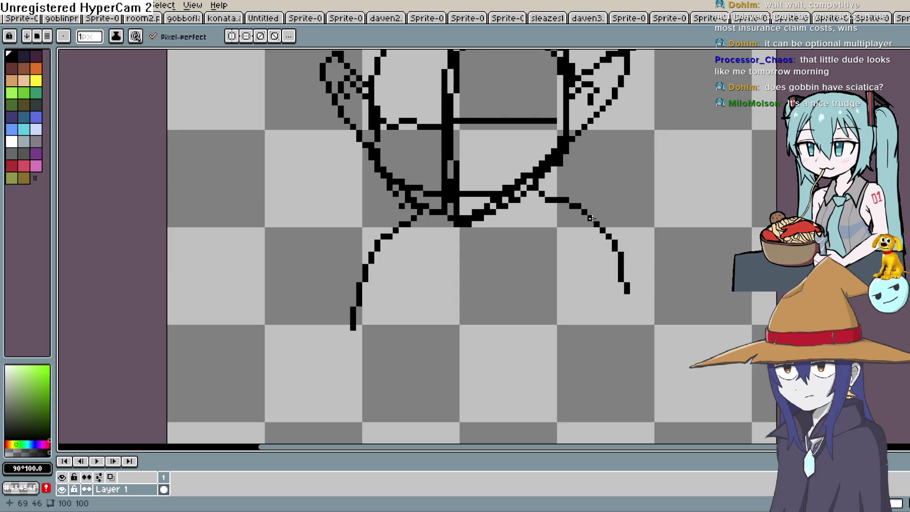
{"action": "scroll", "coordinate": [570, 181], "scroll_direction": "down", "scroll_amount": 1}
{"action": "scroll", "coordinate": [570, 180], "scroll_direction": "up", "scroll_amount": 1}
{"action": "mouse_move", "coordinate": [605, 234]}
{"action": "left_mouse_down"}
{"action": "mouse_move", "coordinate": [611, 299]}
{"action": "mouse_move", "coordinate": [555, 317]}
{"action": "mouse_move", "coordinate": [608, 289]}
{"action": "mouse_move", "coordinate": [569, 220]}
{"action": "left_mouse_up"}
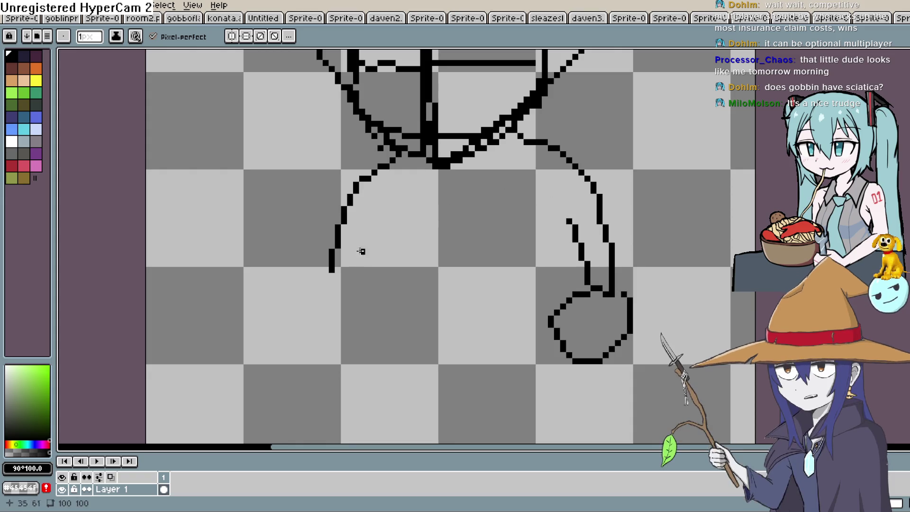
{"action": "mouse_move", "coordinate": [332, 272]}
{"action": "left_mouse_down"}
{"action": "mouse_move", "coordinate": [308, 283]}
{"action": "mouse_move", "coordinate": [334, 269]}
{"action": "left_mouse_up"}
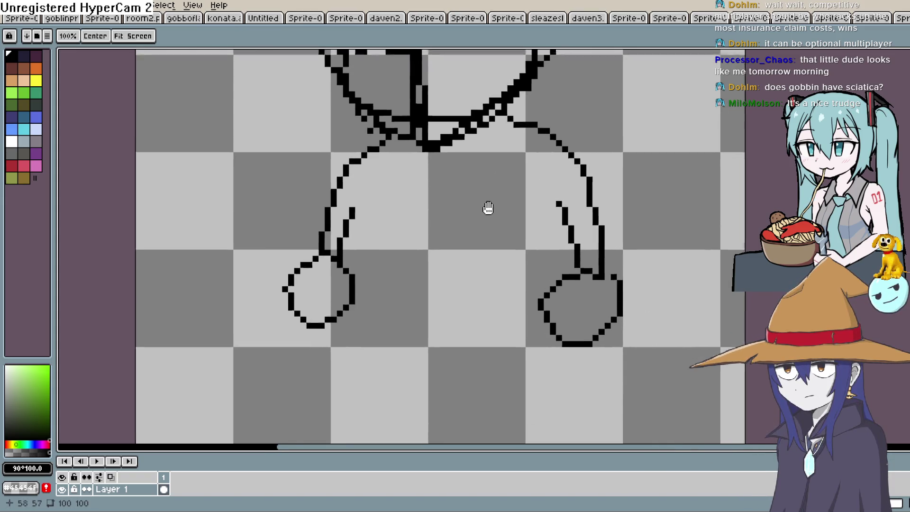
Add the inner stroke that completes the left leg and recentre on the figure.
{"action": "left_click_drag", "start_coordinate": [488, 206], "coordinate": [479, 169]}
{"action": "left_click_drag", "start_coordinate": [338, 259], "coordinate": [377, 197]}
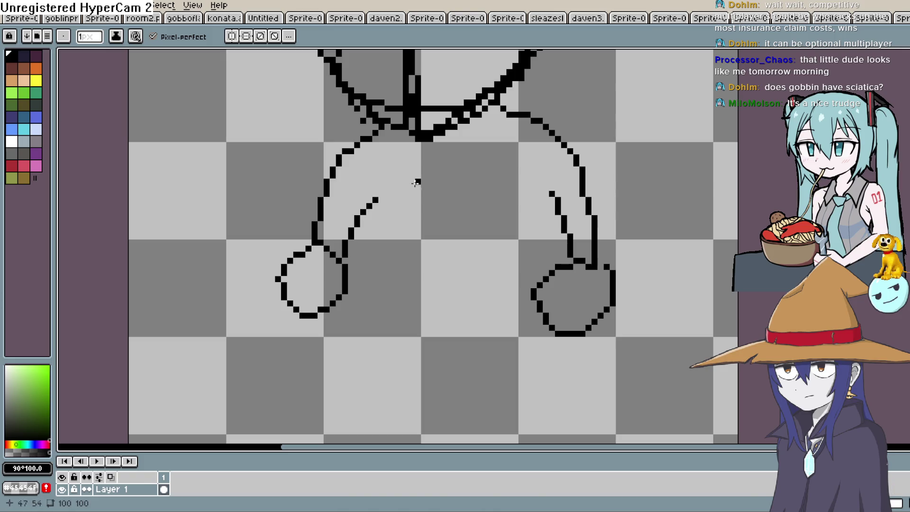
{"action": "left_click_drag", "start_coordinate": [530, 179], "coordinate": [518, 341]}
{"action": "scroll", "coordinate": [522, 301], "scroll_direction": "down", "scroll_amount": 3}
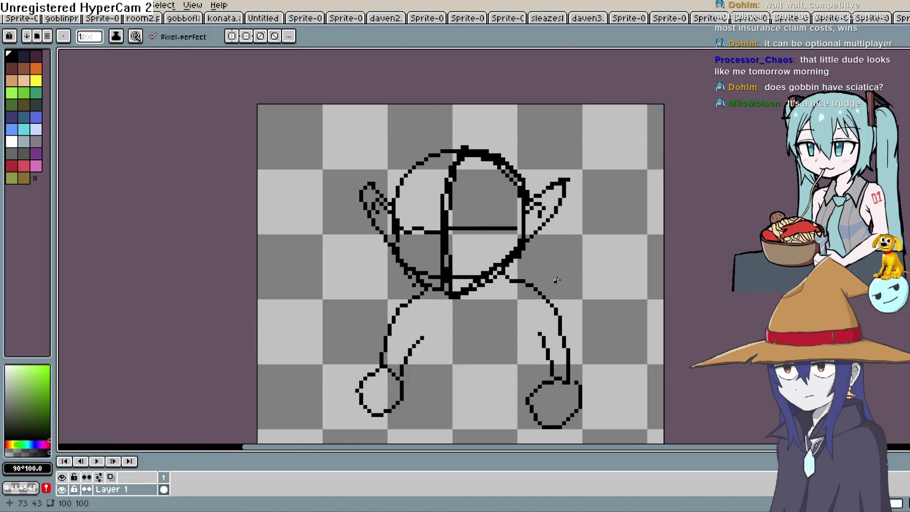
{"action": "left_click_drag", "start_coordinate": [548, 297], "coordinate": [517, 234]}
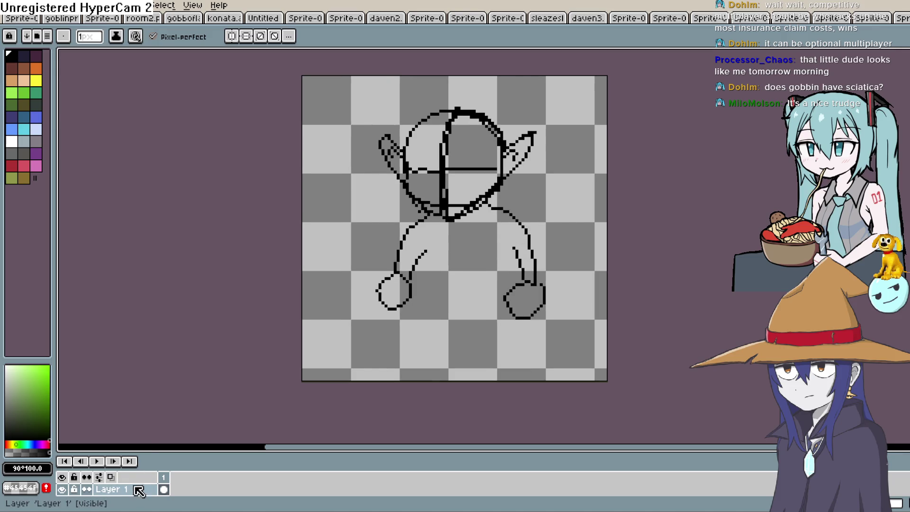
Lower the sketch layer's opacity to 41% in Layer Properties.
{"action": "double_click", "coordinate": [125, 489]}
{"action": "left_click", "coordinate": [663, 207]}
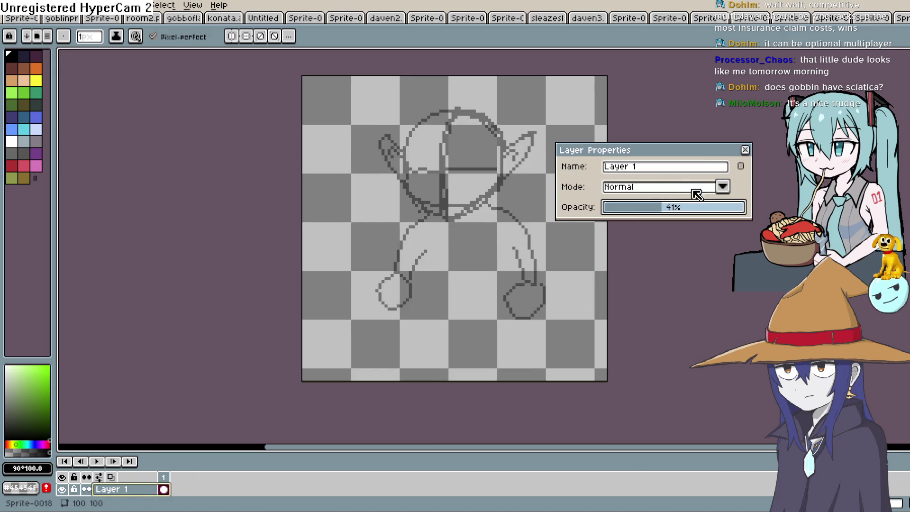
{"action": "left_click", "coordinate": [745, 150]}
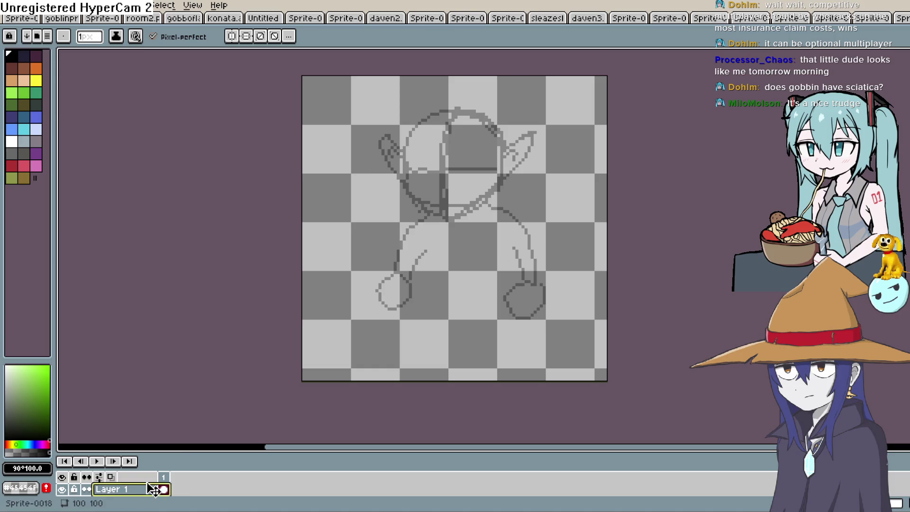
Add a new empty Layer 2 and start inking the jaw curve on it.
{"action": "key", "text": "shift+n"}
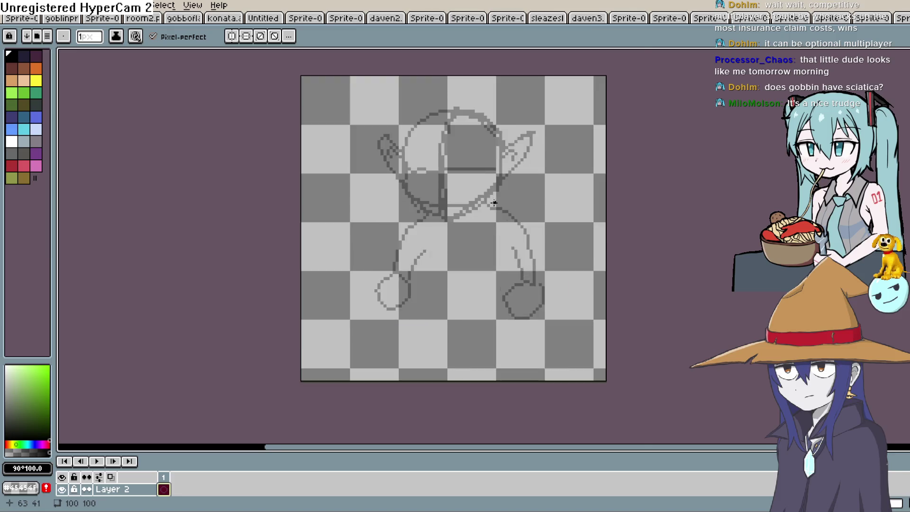
{"action": "scroll", "coordinate": [493, 202], "scroll_direction": "up", "scroll_amount": 2}
{"action": "scroll", "coordinate": [533, 214], "scroll_direction": "up", "scroll_amount": 1}
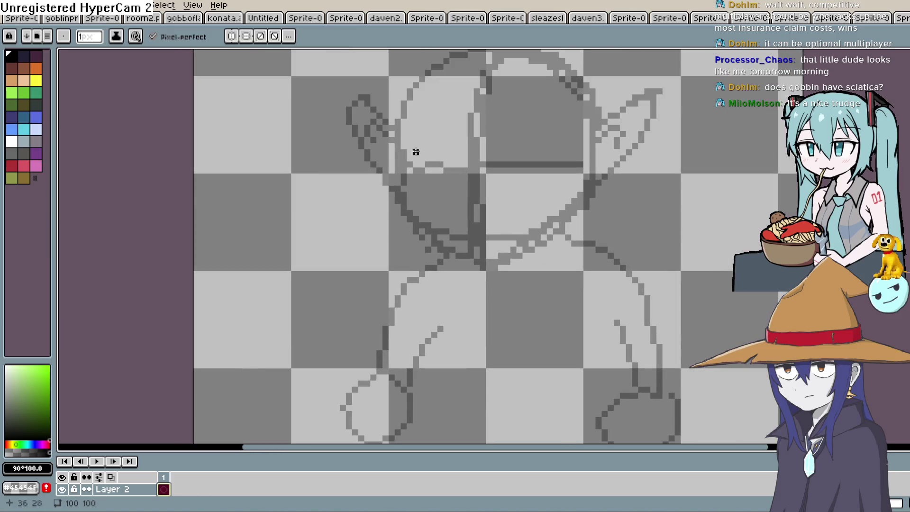
{"action": "mouse_move", "coordinate": [397, 134]}
{"action": "left_mouse_down"}
{"action": "mouse_move", "coordinate": [404, 187]}
{"action": "mouse_move", "coordinate": [482, 250]}
{"action": "mouse_move", "coordinate": [588, 190]}
{"action": "left_mouse_up"}
Draw the left and right straight brow lines on Layer 2 above the jaw.
{"action": "scroll", "coordinate": [575, 254], "scroll_direction": "up", "scroll_amount": 3}
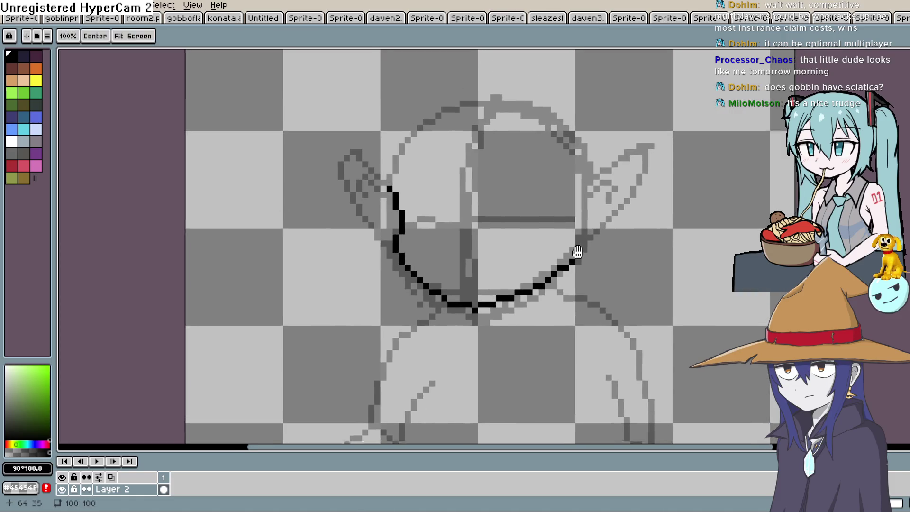
{"action": "mouse_move", "coordinate": [409, 223]}
{"action": "left_mouse_down"}
{"action": "mouse_move", "coordinate": [448, 222]}
{"action": "mouse_move", "coordinate": [414, 221]}
{"action": "mouse_move", "coordinate": [426, 222]}
{"action": "left_mouse_up"}
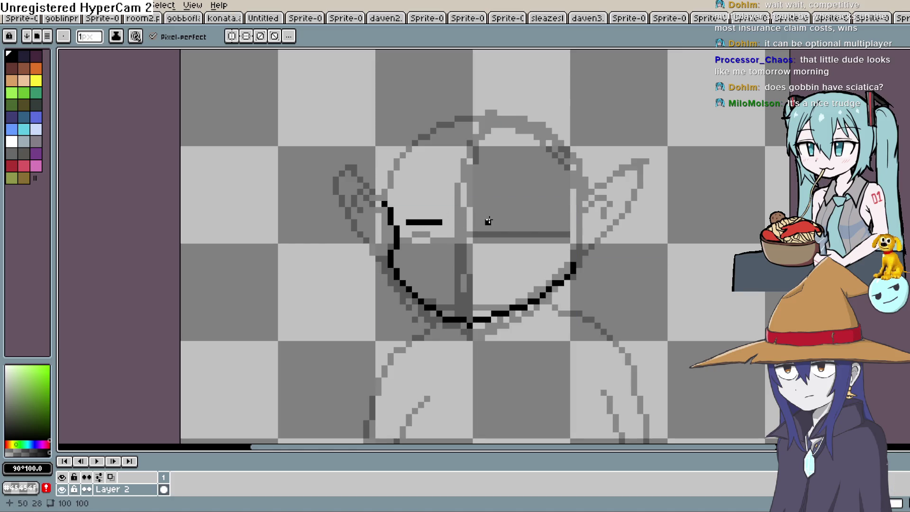
{"action": "left_click_drag", "start_coordinate": [532, 222], "coordinate": [541, 225]}
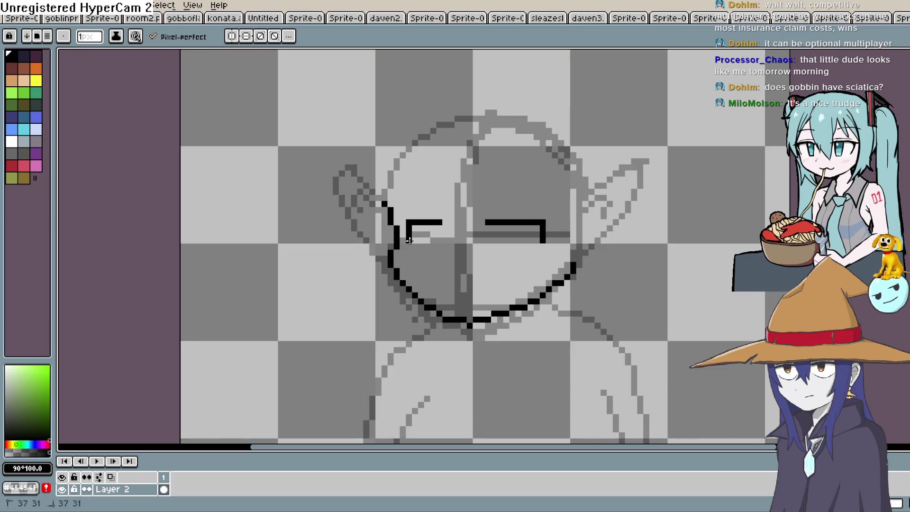
{"action": "left_click_drag", "start_coordinate": [409, 240], "coordinate": [409, 241]}
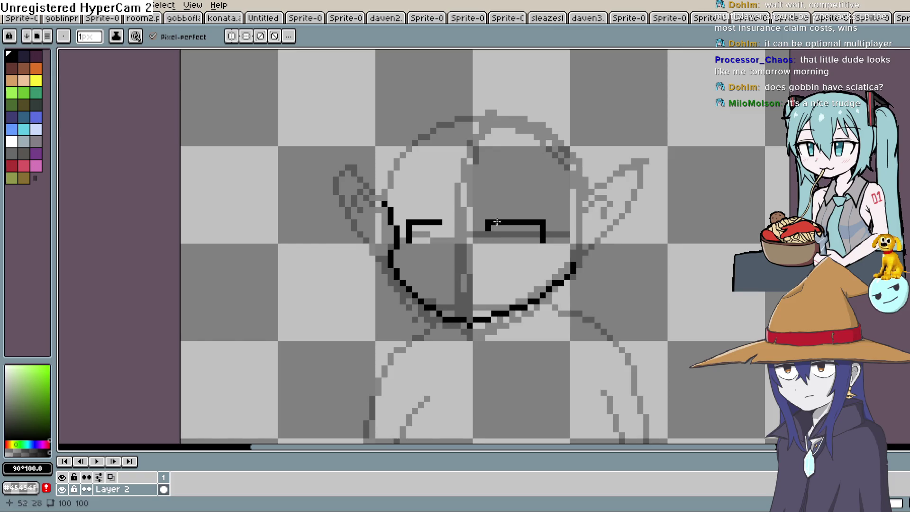
{"action": "left_click", "coordinate": [883, 87]}
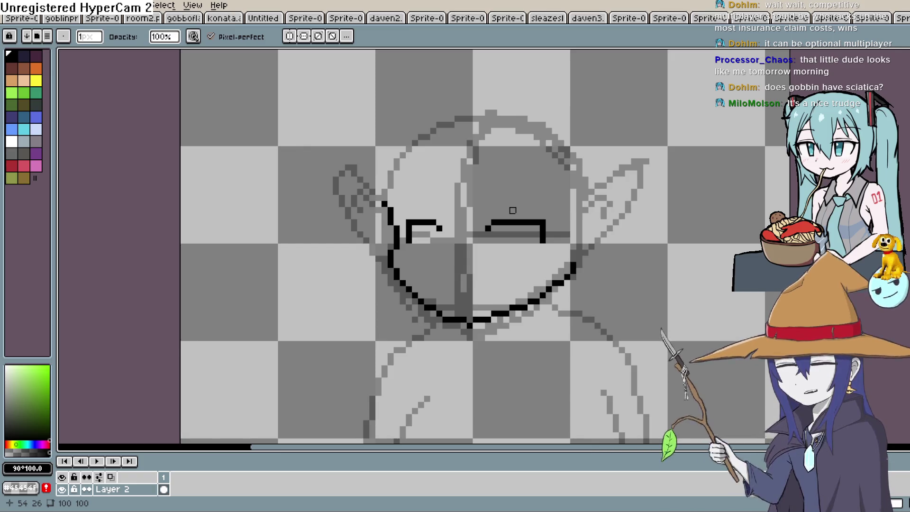
Pan to the face and ink the right ear outline to its tip, redrawing it once.
{"action": "key", "text": "h"}
{"action": "mouse_move", "coordinate": [538, 198]}
{"action": "left_mouse_down"}
{"action": "mouse_move", "coordinate": [556, 234]}
{"action": "mouse_move", "coordinate": [557, 279]}
{"action": "mouse_move", "coordinate": [536, 209]}
{"action": "left_mouse_up"}
{"action": "key", "text": "i"}
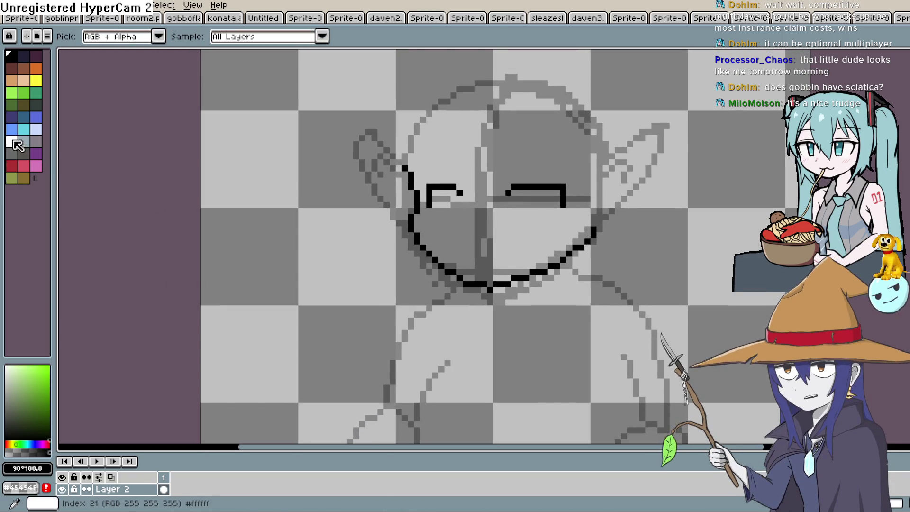
{"action": "key", "text": "h"}
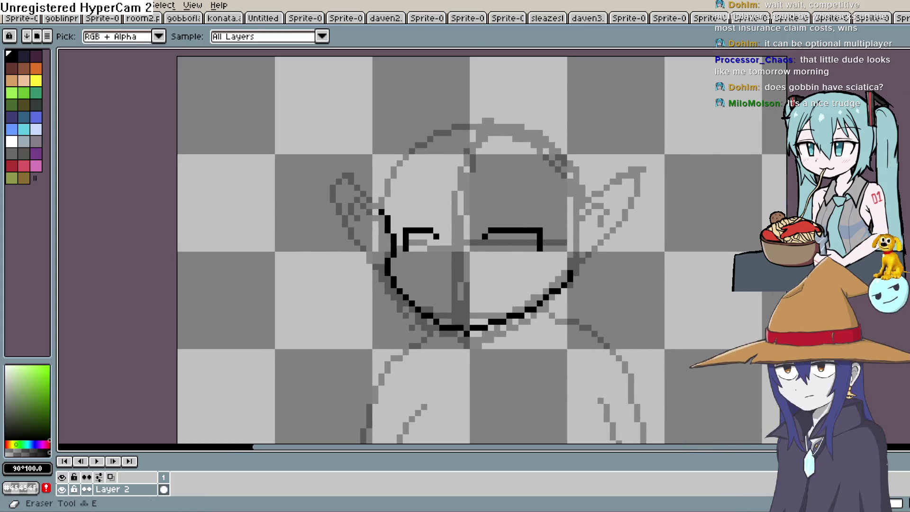
{"action": "key", "text": "b"}
{"action": "scroll", "coordinate": [692, 161], "scroll_direction": "up", "scroll_amount": 1}
{"action": "mouse_move", "coordinate": [577, 209]}
{"action": "left_mouse_down"}
{"action": "mouse_move", "coordinate": [664, 152]}
{"action": "mouse_move", "coordinate": [647, 205]}
{"action": "mouse_move", "coordinate": [574, 285]}
{"action": "left_mouse_up"}
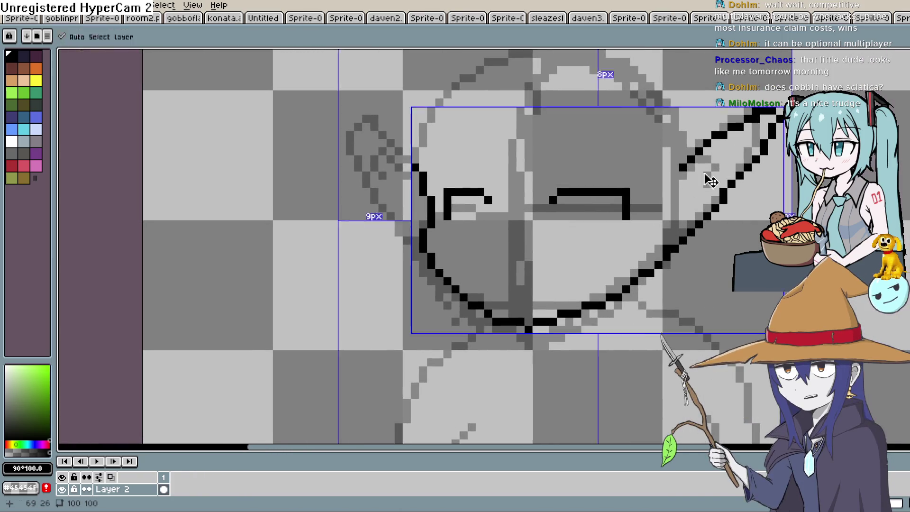
{"action": "key", "text": "ctrl+z"}
{"action": "mouse_move", "coordinate": [682, 167]}
{"action": "left_mouse_down"}
{"action": "mouse_move", "coordinate": [758, 112]}
{"action": "mouse_move", "coordinate": [754, 170]}
{"action": "mouse_move", "coordinate": [673, 248]}
{"action": "left_mouse_up"}
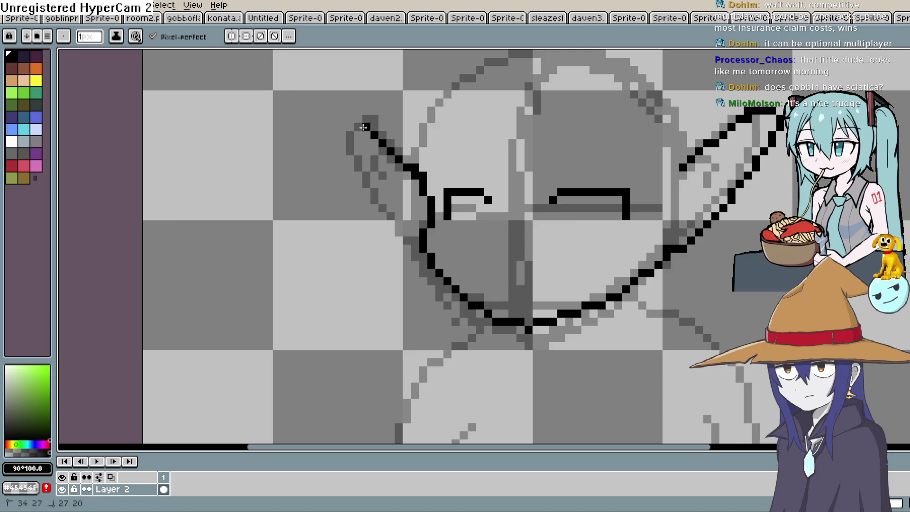
Ink the pointed outline of the left ear.
{"action": "left_click_drag", "start_coordinate": [364, 127], "coordinate": [390, 227]}
{"action": "scroll", "coordinate": [518, 142], "scroll_direction": "down", "scroll_amount": 5}
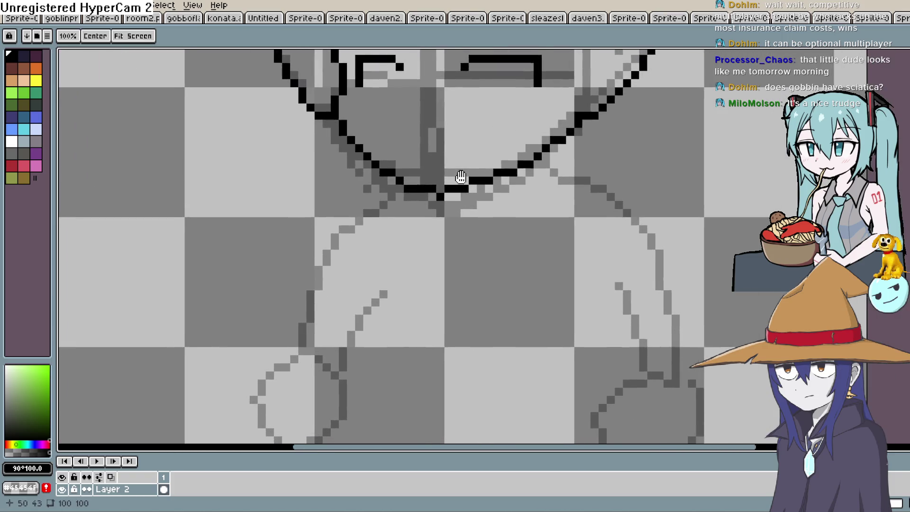
{"action": "scroll", "coordinate": [461, 177], "scroll_direction": "right", "scroll_amount": 2}
{"action": "scroll", "coordinate": [561, 166], "scroll_direction": "up", "scroll_amount": 5}
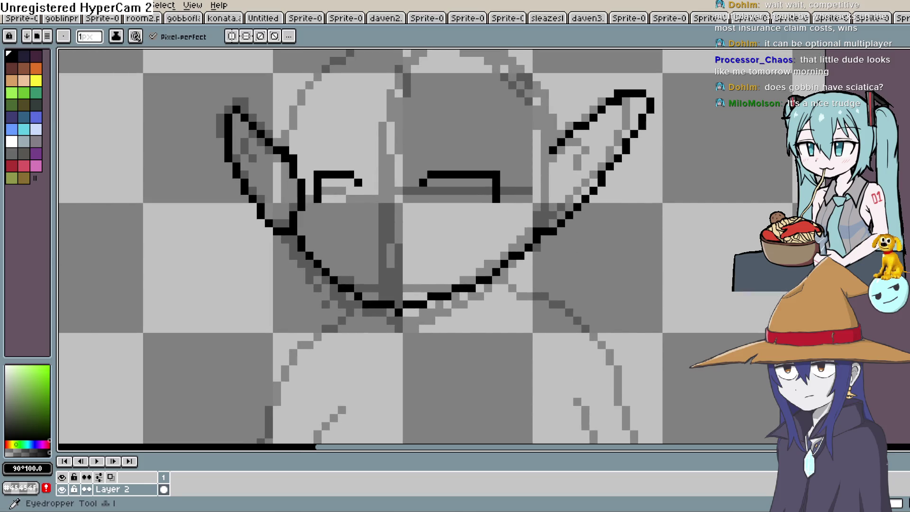
{"action": "scroll", "coordinate": [430, 223], "scroll_direction": "up", "scroll_amount": 3}
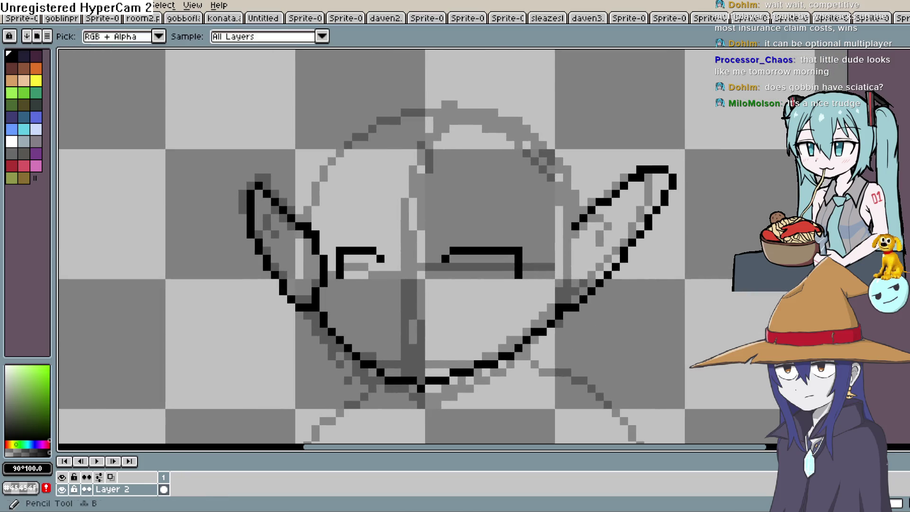
With the freehand pencil, start the hair by drawing a strand across the forehead.
{"action": "left_click", "coordinate": [883, 97]}
{"action": "left_click", "coordinate": [420, 176]}
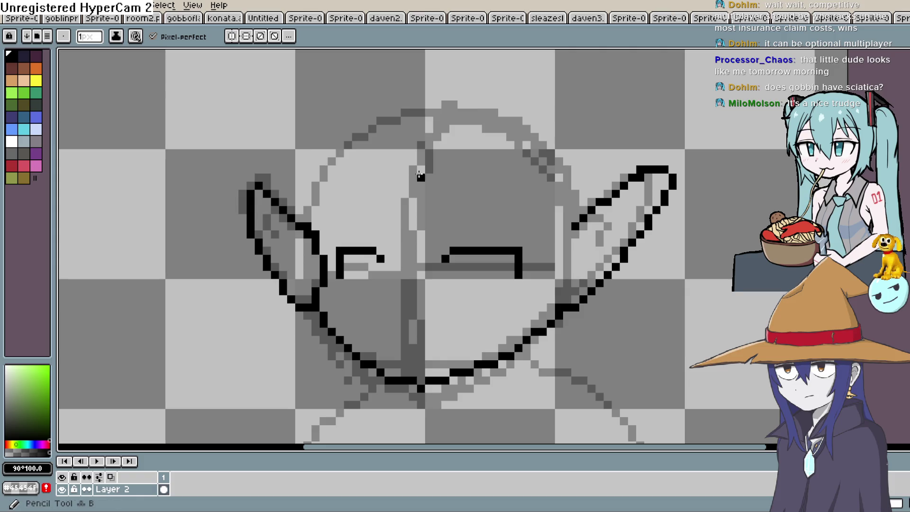
{"action": "mouse_move", "coordinate": [405, 137]}
{"action": "left_mouse_down"}
{"action": "mouse_move", "coordinate": [420, 311]}
{"action": "mouse_move", "coordinate": [495, 171]}
{"action": "mouse_move", "coordinate": [532, 229]}
{"action": "mouse_move", "coordinate": [475, 423]}
{"action": "left_mouse_up"}
Draw jagged hair strands down both sides of the face and the top hair outline.
{"action": "mouse_move", "coordinate": [511, 397]}
{"action": "left_mouse_down"}
{"action": "mouse_move", "coordinate": [579, 218]}
{"action": "mouse_move", "coordinate": [583, 173]}
{"action": "left_mouse_up"}
{"action": "key", "text": "space"}
{"action": "left_click_drag", "start_coordinate": [431, 251], "coordinate": [429, 188]}
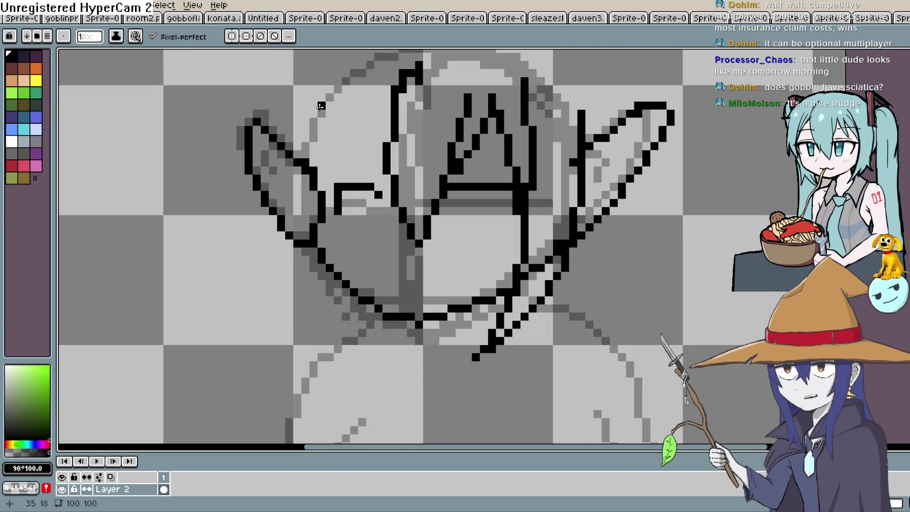
{"action": "mouse_move", "coordinate": [321, 105]}
{"action": "left_mouse_down"}
{"action": "mouse_move", "coordinate": [295, 239]}
{"action": "mouse_move", "coordinate": [328, 236]}
{"action": "left_mouse_up"}
{"action": "mouse_move", "coordinate": [321, 181]}
{"action": "left_mouse_down"}
{"action": "mouse_move", "coordinate": [350, 113]}
{"action": "mouse_move", "coordinate": [343, 114]}
{"action": "mouse_move", "coordinate": [338, 210]}
{"action": "left_mouse_up"}
{"action": "key", "text": "space"}
{"action": "mouse_move", "coordinate": [285, 247]}
{"action": "left_mouse_down"}
{"action": "mouse_move", "coordinate": [287, 213]}
{"action": "mouse_move", "coordinate": [404, 127]}
{"action": "mouse_move", "coordinate": [545, 147]}
{"action": "mouse_move", "coordinate": [599, 213]}
{"action": "mouse_move", "coordinate": [579, 163]}
{"action": "mouse_move", "coordinate": [479, 102]}
{"action": "left_mouse_up"}
{"action": "scroll", "coordinate": [479, 102], "scroll_direction": "down", "scroll_amount": 3}
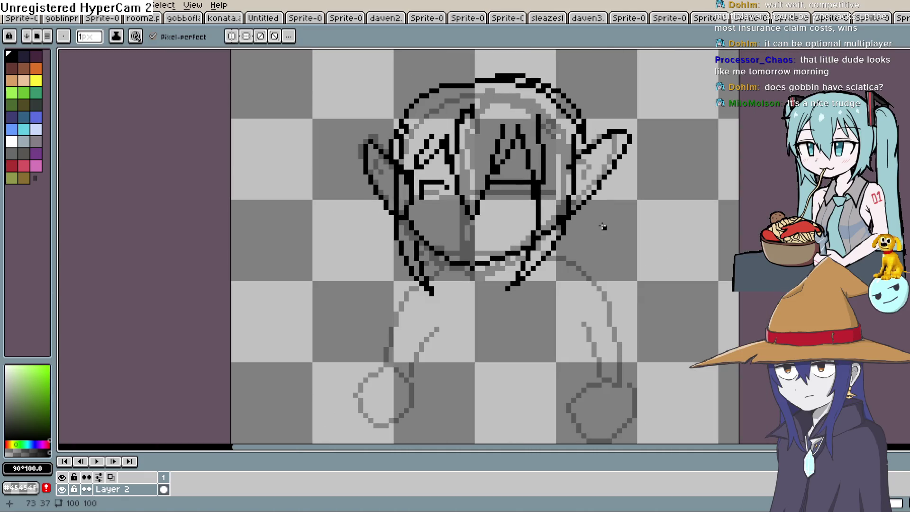
{"action": "scroll", "coordinate": [508, 191], "scroll_direction": "up", "scroll_amount": 3}
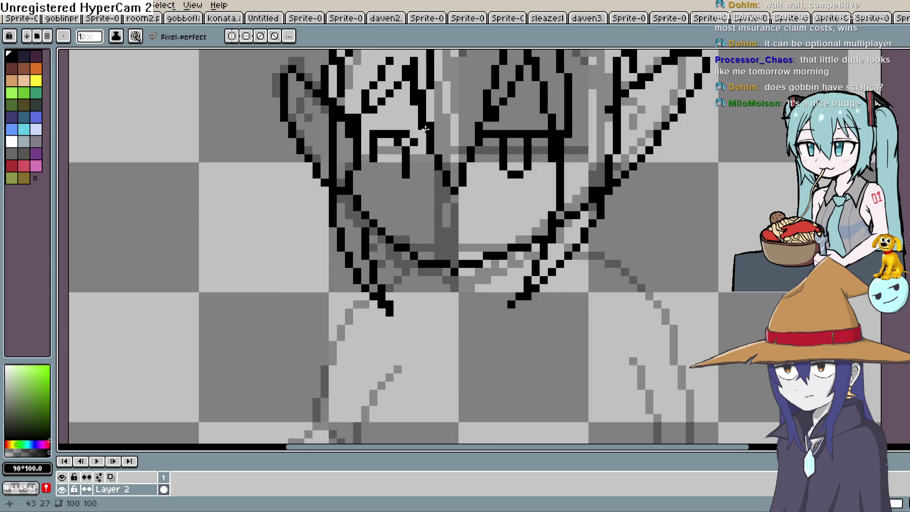
Redo a shorter black stroke down from the left eye's lower edge and recentre the head.
{"action": "key", "text": "ctrl+z"}
{"action": "key", "text": "ctrl+z"}
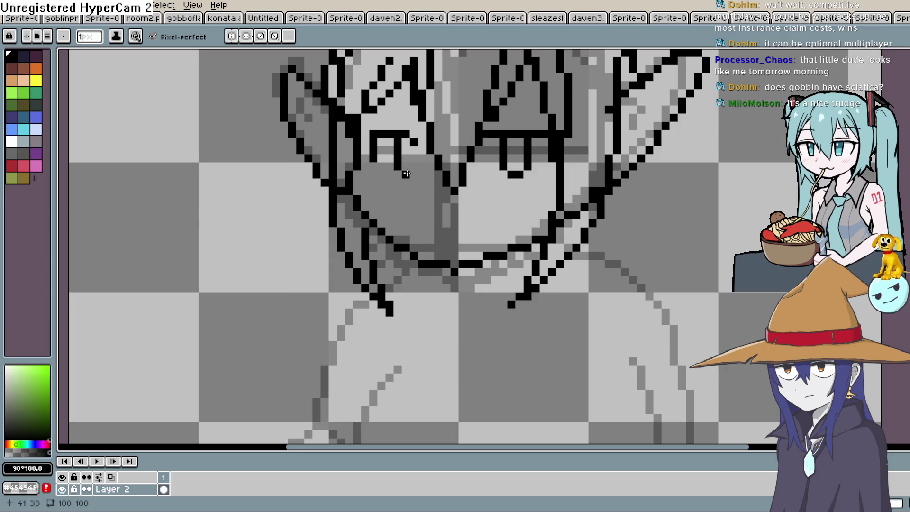
{"action": "left_click_drag", "start_coordinate": [406, 174], "coordinate": [413, 144]}
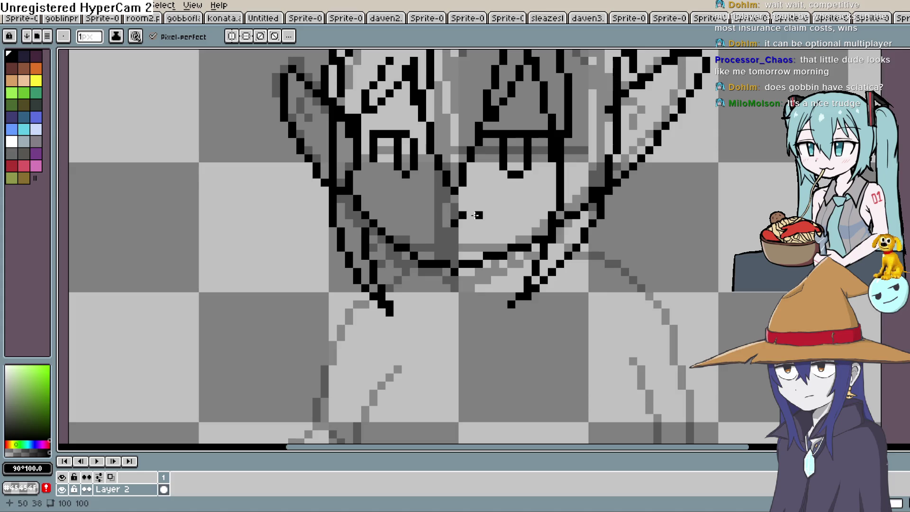
{"action": "scroll", "coordinate": [479, 223], "scroll_direction": "up", "scroll_amount": 4}
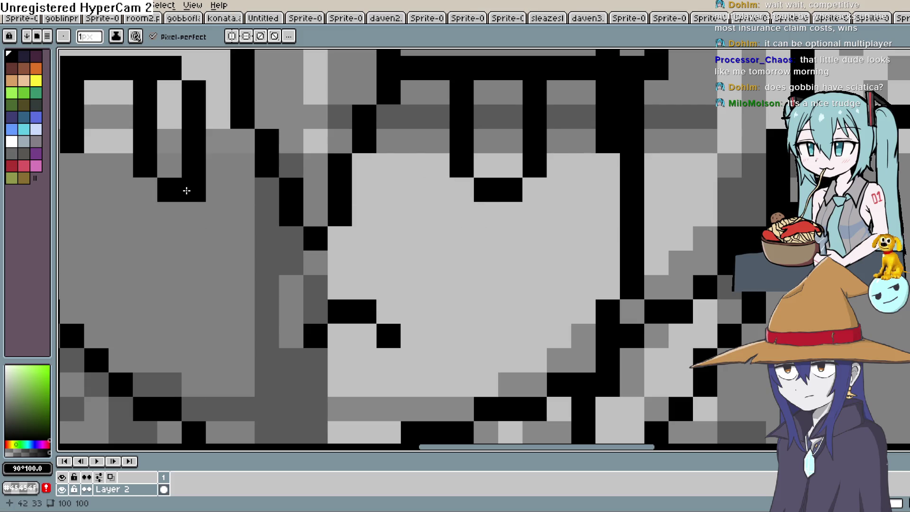
{"action": "scroll", "coordinate": [327, 218], "scroll_direction": "down", "scroll_amount": 6}
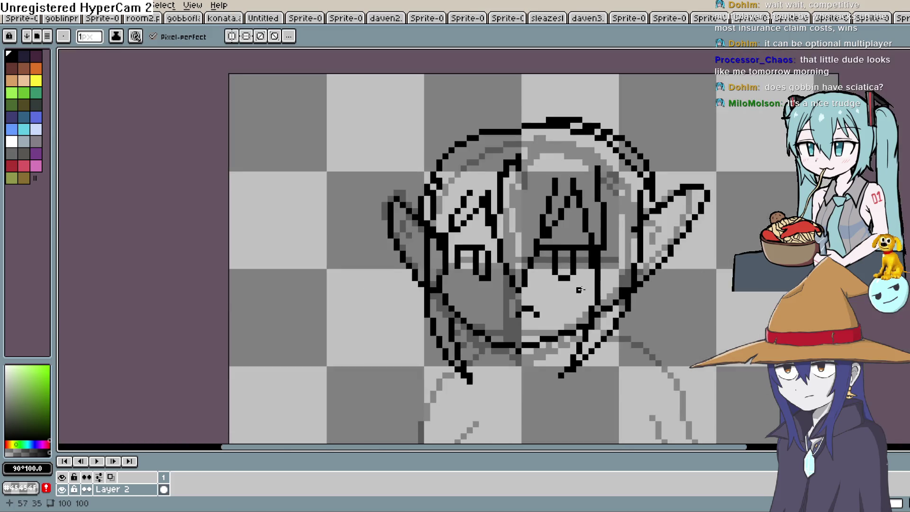
{"action": "mouse_move", "coordinate": [594, 289]}
{"action": "left_mouse_down"}
{"action": "mouse_move", "coordinate": [547, 284]}
{"action": "mouse_move", "coordinate": [522, 264]}
{"action": "mouse_move", "coordinate": [530, 243]}
{"action": "left_mouse_up"}
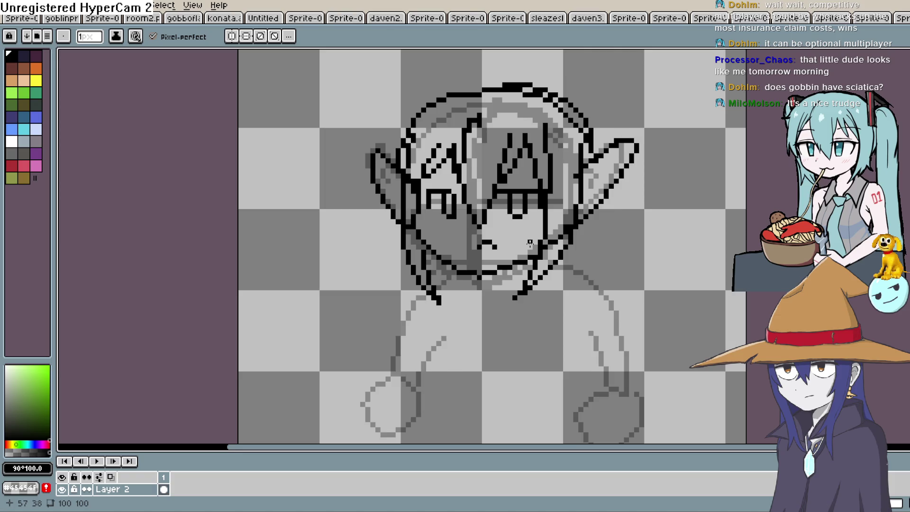
Ink the cheek outline below the left eye, ending in a diagonal run of pixels.
{"action": "scroll", "coordinate": [436, 199], "scroll_direction": "up", "scroll_amount": 3}
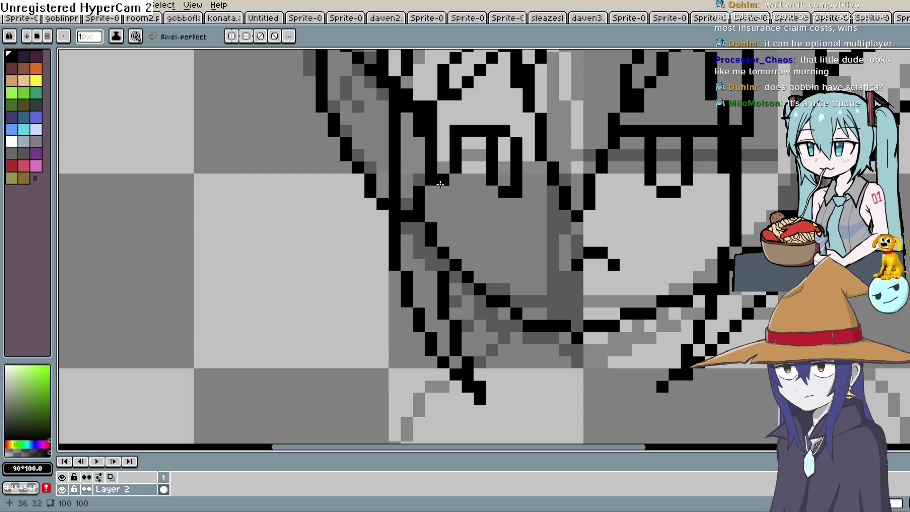
{"action": "left_click_drag", "start_coordinate": [437, 112], "coordinate": [446, 162]}
{"action": "left_click_drag", "start_coordinate": [430, 193], "coordinate": [442, 242]}
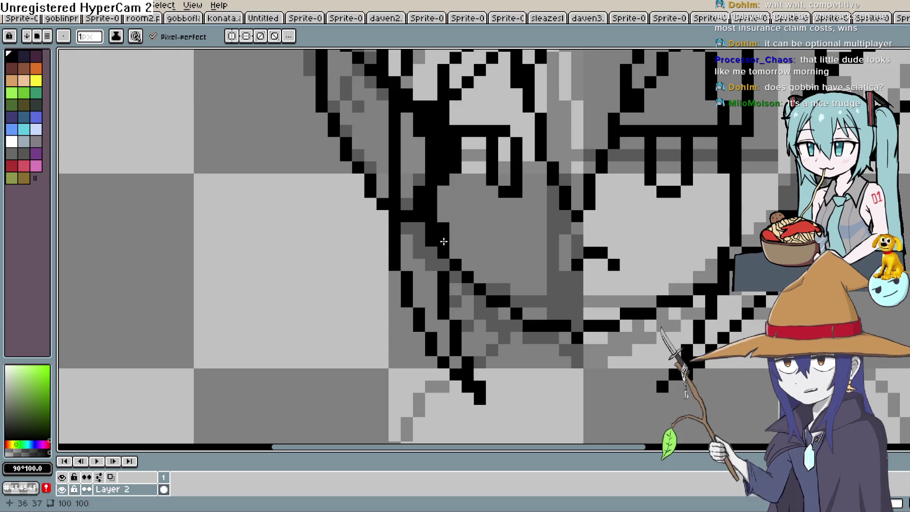
{"action": "left_click", "coordinate": [438, 219]}
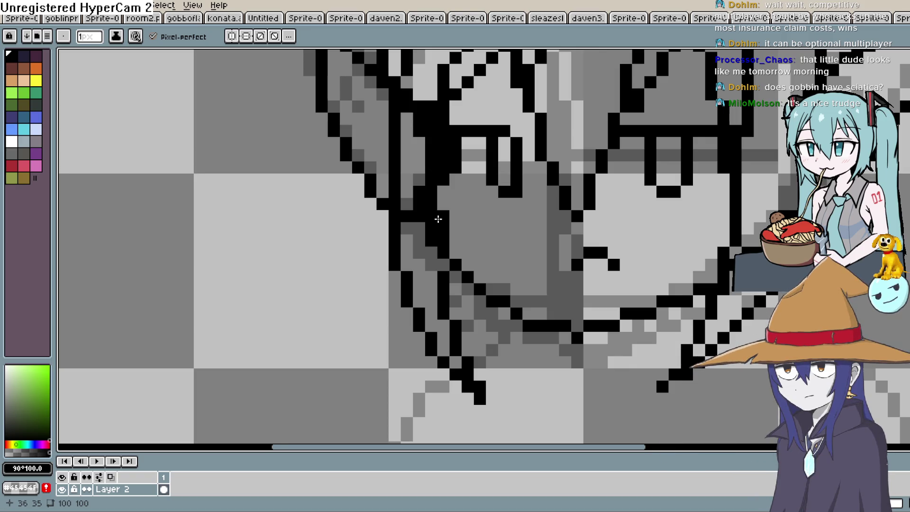
{"action": "scroll", "coordinate": [446, 164], "scroll_direction": "down", "scroll_amount": 3}
{"action": "mouse_move", "coordinate": [430, 172]}
{"action": "left_mouse_down"}
{"action": "mouse_move", "coordinate": [458, 208]}
{"action": "mouse_move", "coordinate": [531, 242]}
{"action": "left_mouse_up"}
Pan to the chin area and paint a grey shading column down the cheek.
{"action": "key", "text": "space"}
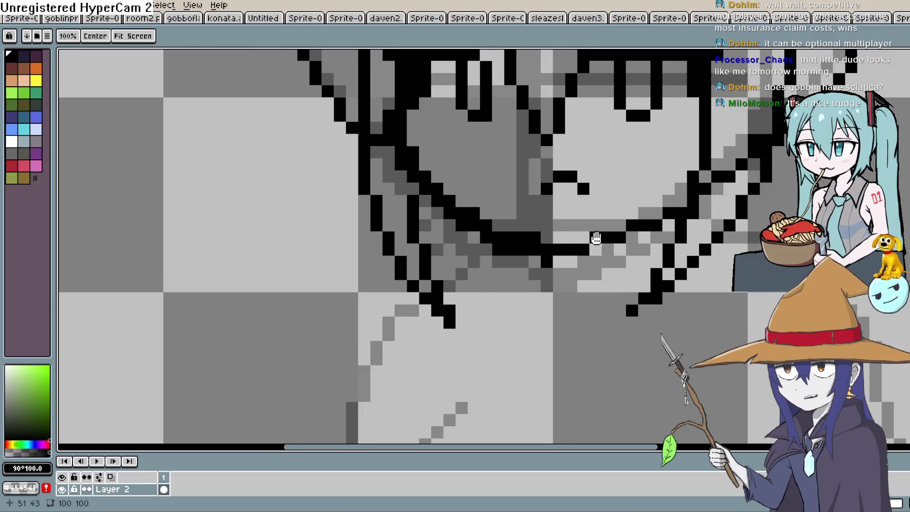
{"action": "left_click_drag", "start_coordinate": [593, 240], "coordinate": [505, 247]}
{"action": "scroll", "coordinate": [504, 247], "scroll_direction": "up", "scroll_amount": 1}
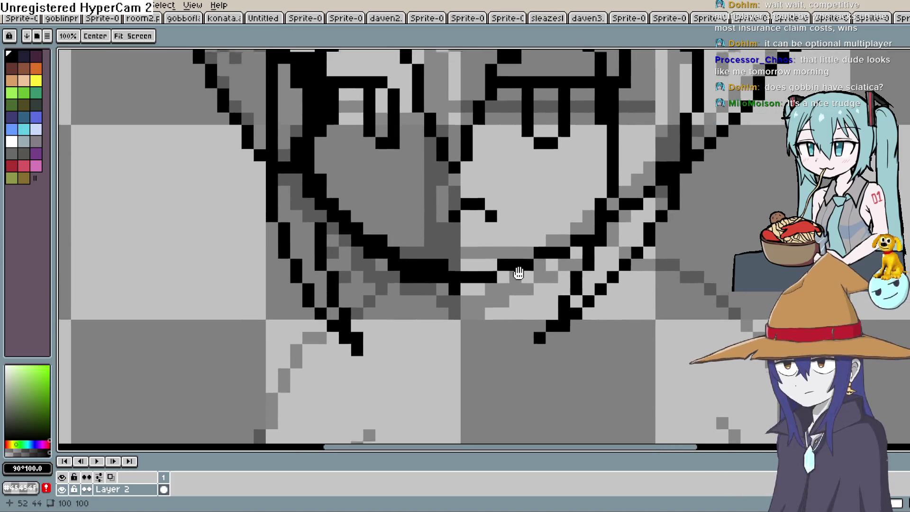
{"action": "scroll", "coordinate": [486, 247], "scroll_direction": "up", "scroll_amount": 3}
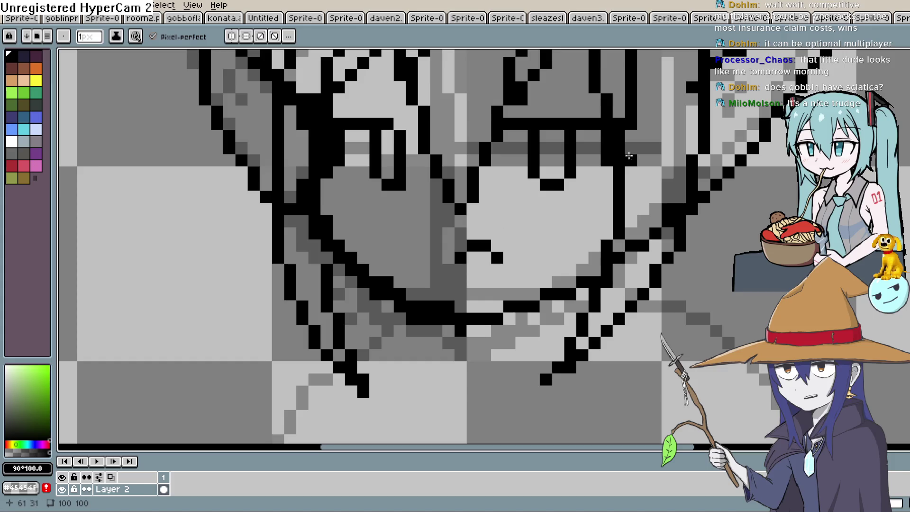
{"action": "scroll", "coordinate": [575, 187], "scroll_direction": "up", "scroll_amount": 1}
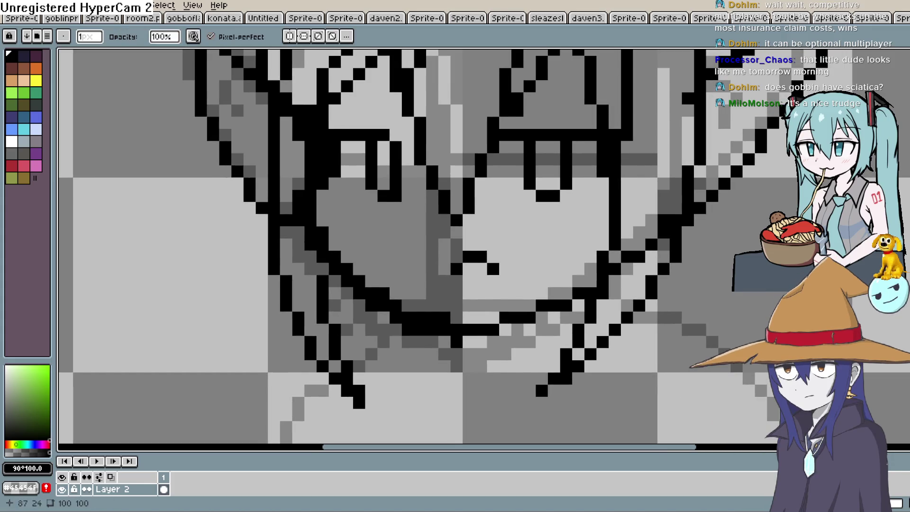
{"action": "mouse_move", "coordinate": [299, 135]}
{"action": "left_mouse_down"}
{"action": "mouse_move", "coordinate": [298, 220]}
{"action": "mouse_move", "coordinate": [347, 294]}
{"action": "left_mouse_up"}
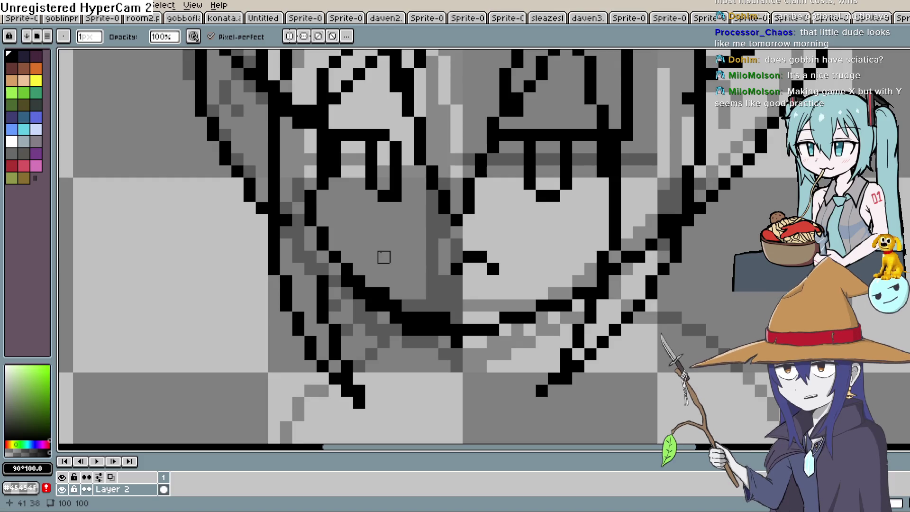
Recolour an outline pixel and the black chin-line pixels grey along the lower face.
{"action": "left_click_drag", "start_coordinate": [384, 257], "coordinate": [361, 198]}
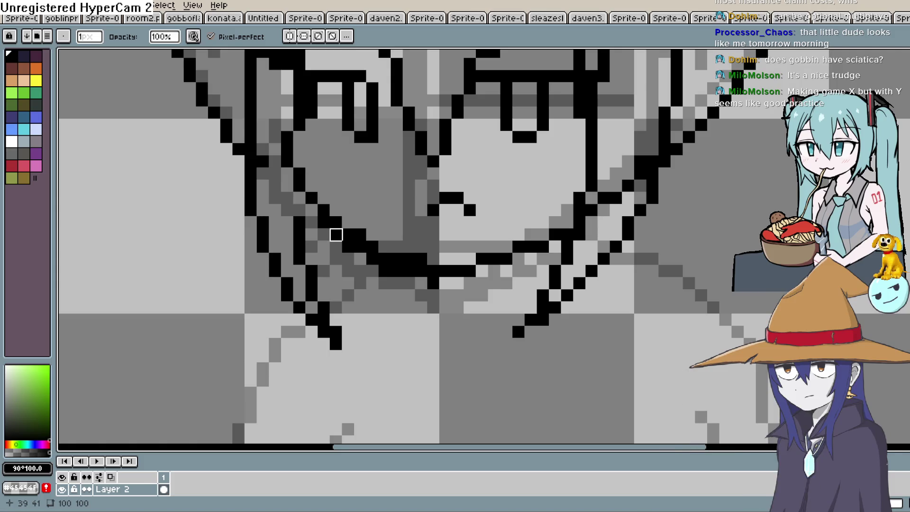
{"action": "left_click", "coordinate": [323, 223]}
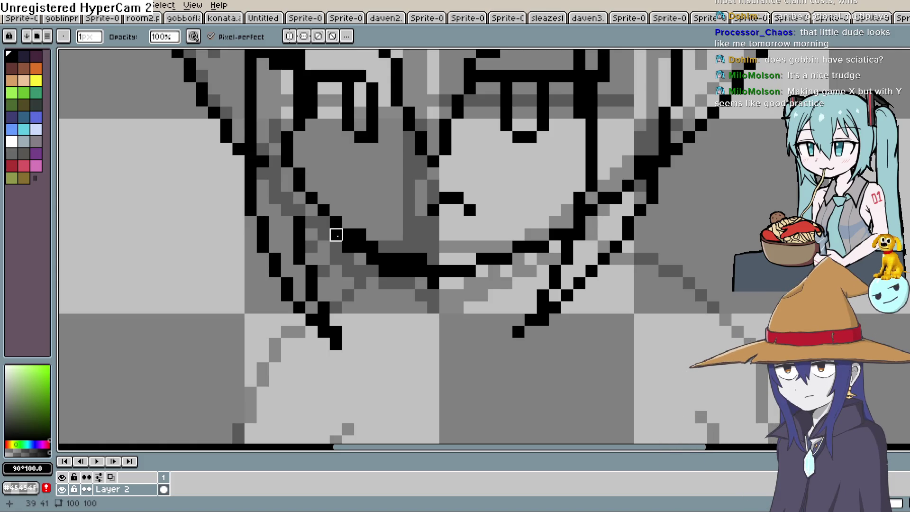
{"action": "left_click", "coordinate": [359, 246]}
{"action": "left_click", "coordinate": [372, 258]}
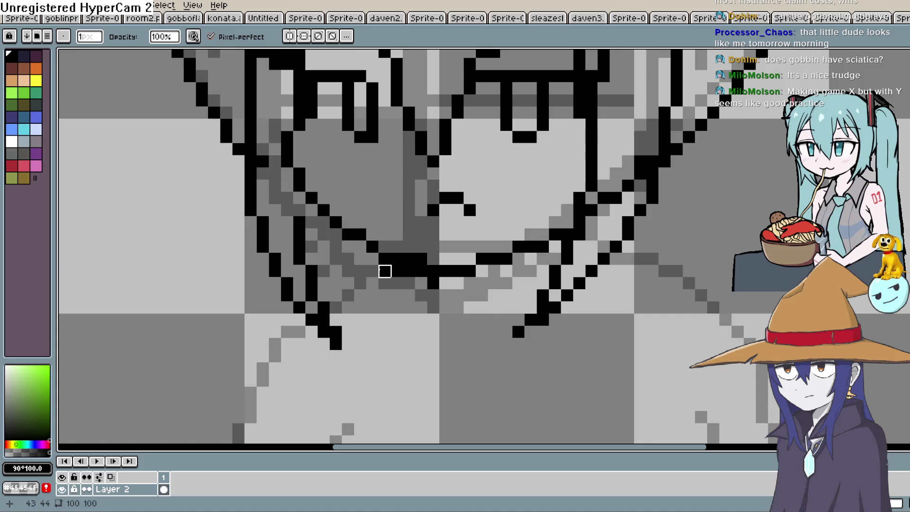
{"action": "left_click_drag", "start_coordinate": [386, 266], "coordinate": [469, 271]}
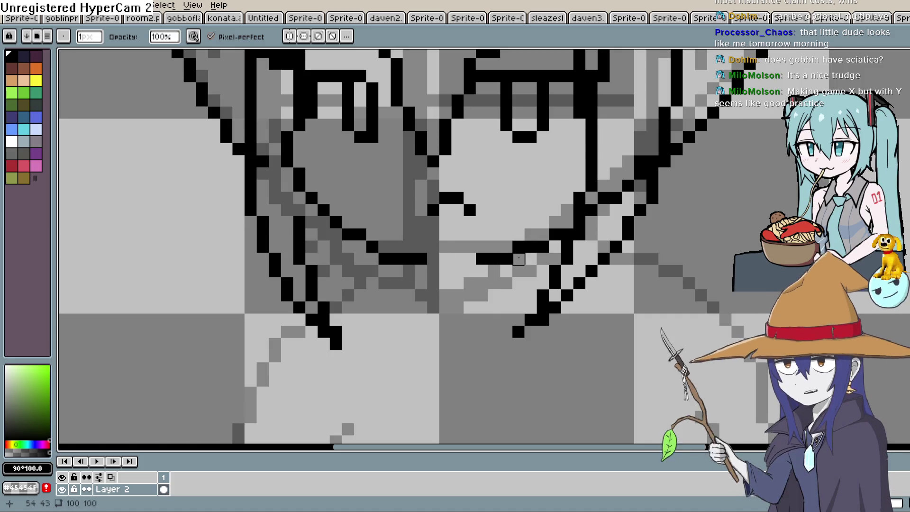
{"action": "left_click", "coordinate": [506, 259]}
{"action": "left_click", "coordinate": [556, 235]}
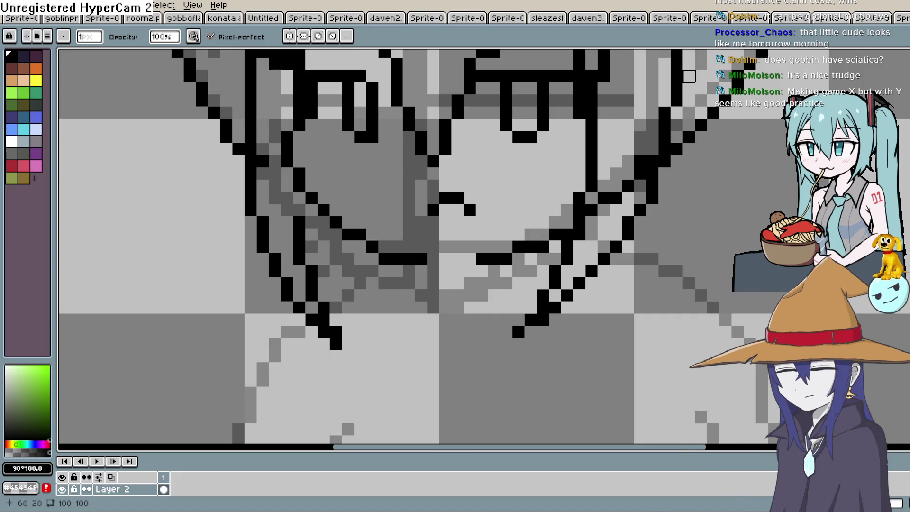
{"action": "mouse_move", "coordinate": [628, 138]}
{"action": "left_mouse_down"}
{"action": "mouse_move", "coordinate": [624, 213]}
{"action": "mouse_move", "coordinate": [604, 205]}
{"action": "left_mouse_up"}
{"action": "scroll", "coordinate": [624, 214], "scroll_direction": "down", "scroll_amount": 1}
{"action": "scroll", "coordinate": [616, 182], "scroll_direction": "down", "scroll_amount": 2}
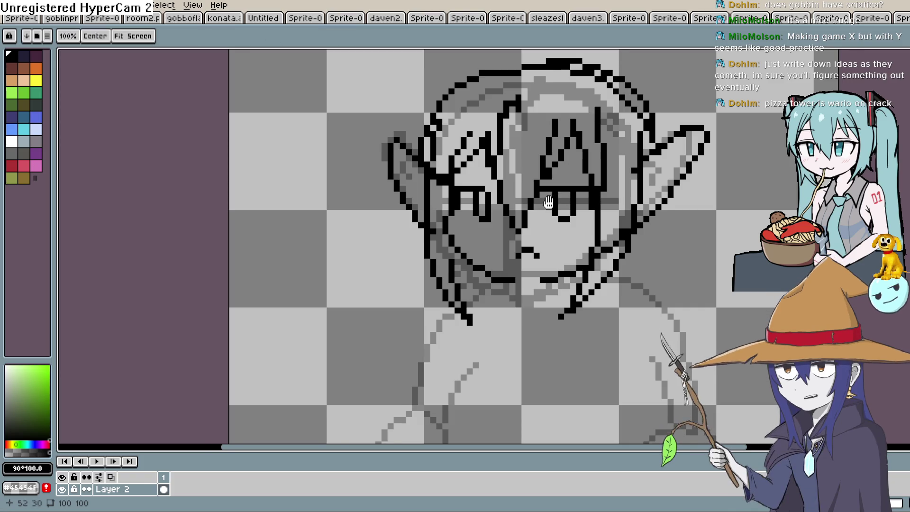
Ink a short horizontal black line along the chin with the pencil.
{"action": "left_click_drag", "start_coordinate": [534, 216], "coordinate": [567, 172]}
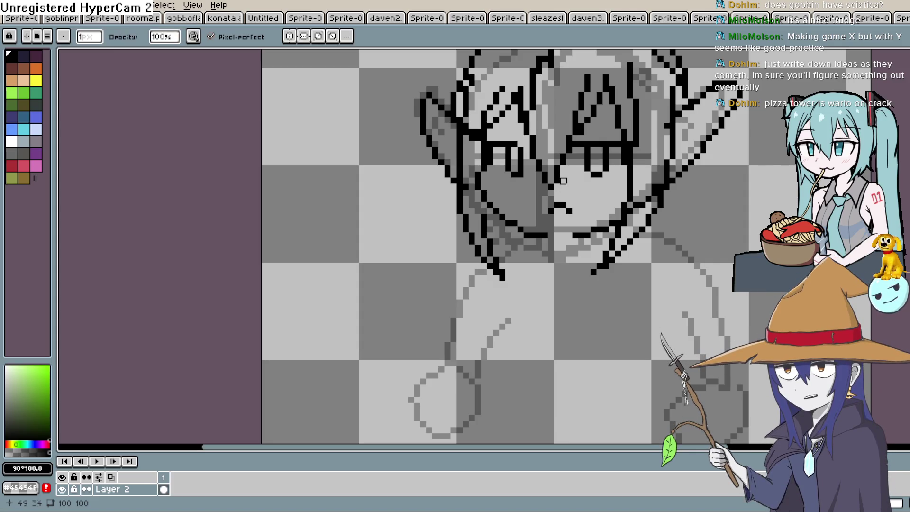
{"action": "scroll", "coordinate": [615, 190], "scroll_direction": "up", "scroll_amount": 1}
{"action": "left_click_drag", "start_coordinate": [619, 234], "coordinate": [569, 247]}
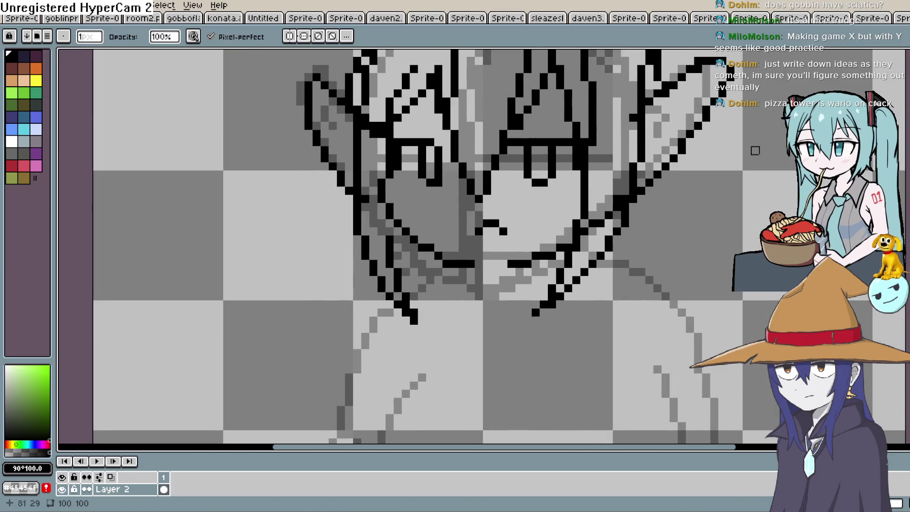
{"action": "key", "text": "b"}
{"action": "left_click_drag", "start_coordinate": [478, 272], "coordinate": [502, 270]}
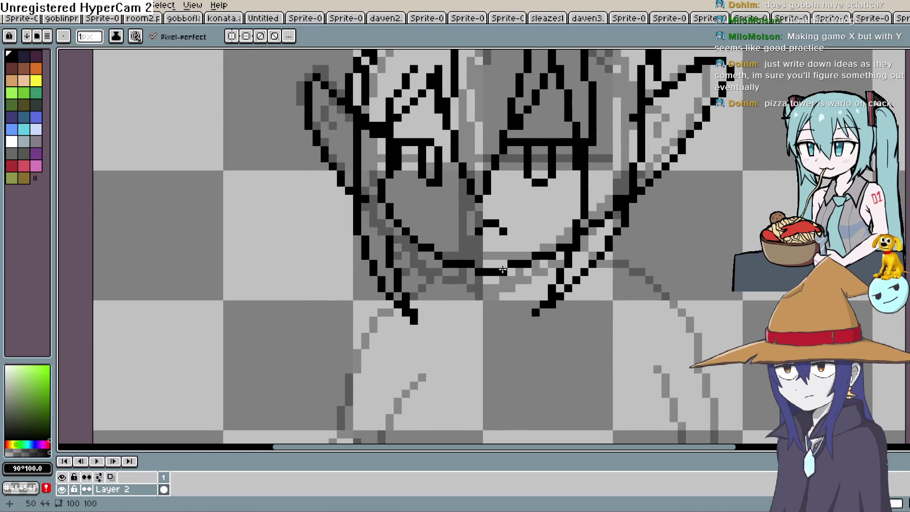
Erase the doubled outline pixels on the head's upper right.
{"action": "scroll", "coordinate": [593, 222], "scroll_direction": "down", "scroll_amount": 2}
{"action": "scroll", "coordinate": [384, 323], "scroll_direction": "up", "scroll_amount": 2}
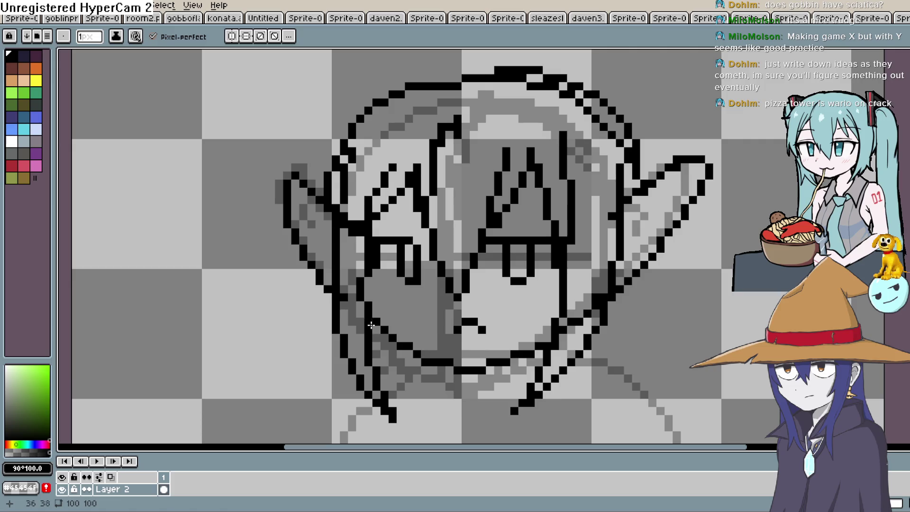
{"action": "scroll", "coordinate": [371, 325], "scroll_direction": "down", "scroll_amount": 2}
{"action": "scroll", "coordinate": [576, 168], "scroll_direction": "up", "scroll_amount": 2}
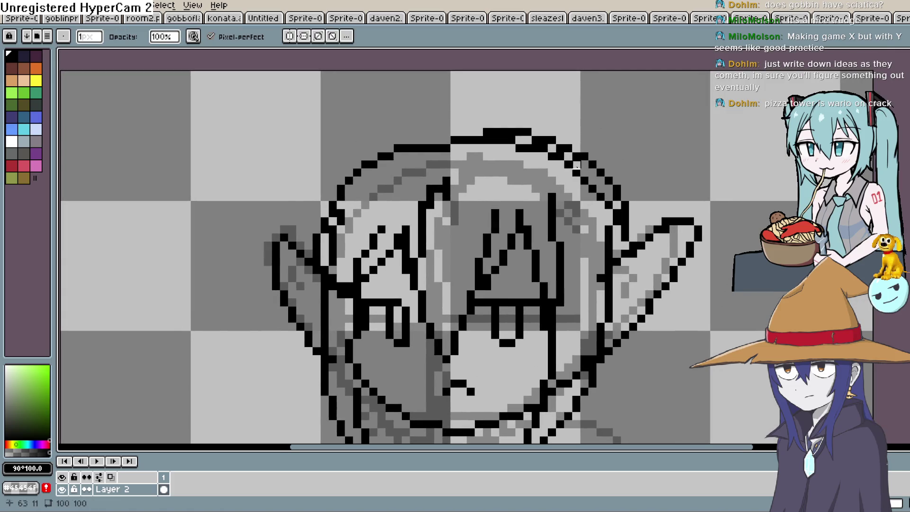
{"action": "mouse_move", "coordinate": [577, 165]}
{"action": "left_mouse_down"}
{"action": "mouse_move", "coordinate": [610, 202]}
{"action": "mouse_move", "coordinate": [601, 269]}
{"action": "mouse_move", "coordinate": [576, 176]}
{"action": "mouse_move", "coordinate": [520, 149]}
{"action": "mouse_move", "coordinate": [495, 149]}
{"action": "left_mouse_up"}
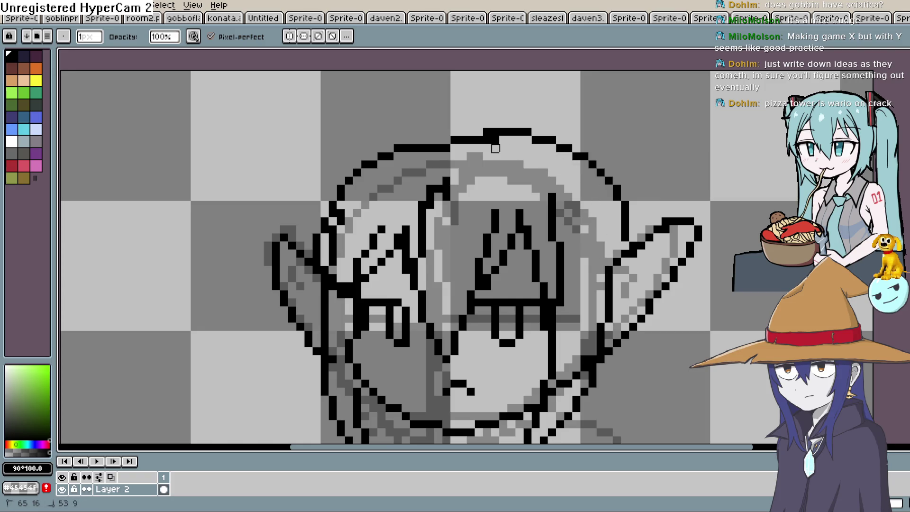
{"action": "left_click_drag", "start_coordinate": [547, 178], "coordinate": [538, 201]}
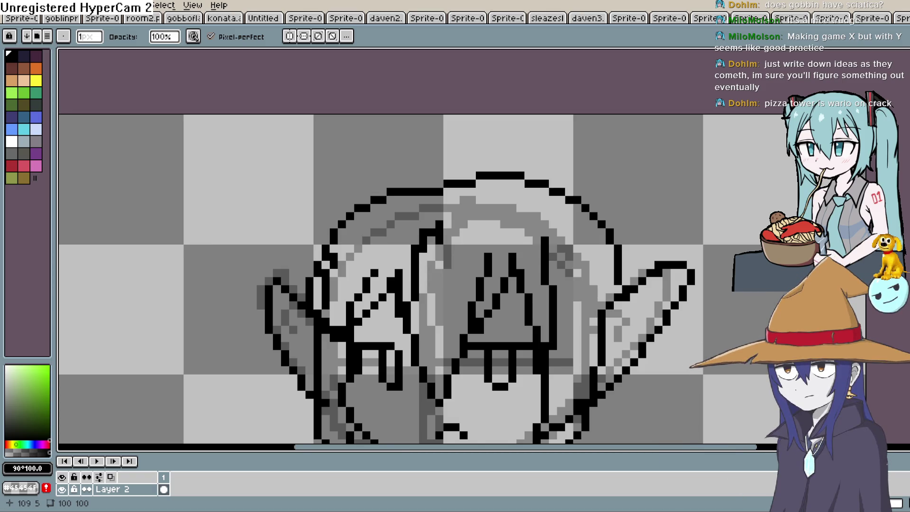
Recentre on the body and try a looped fist at the left arm's end, then undo it.
{"action": "key", "text": "space"}
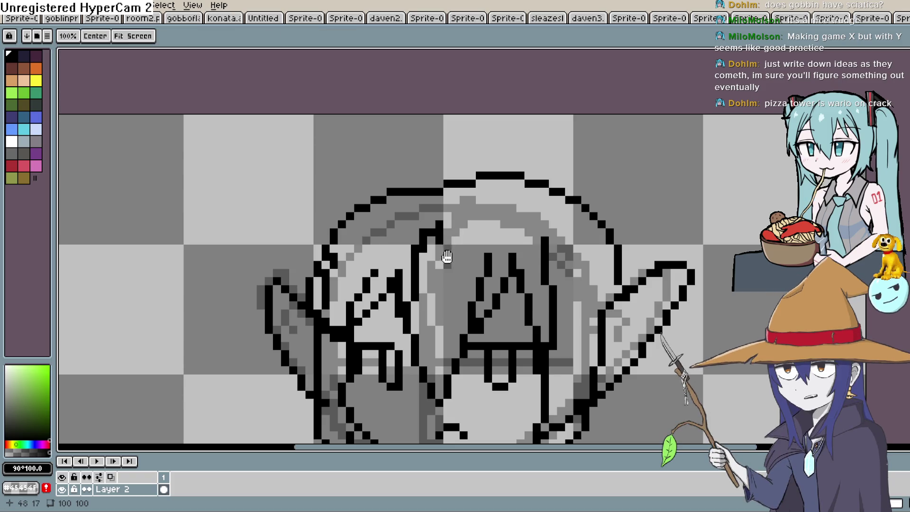
{"action": "left_click_drag", "start_coordinate": [450, 252], "coordinate": [464, 114]}
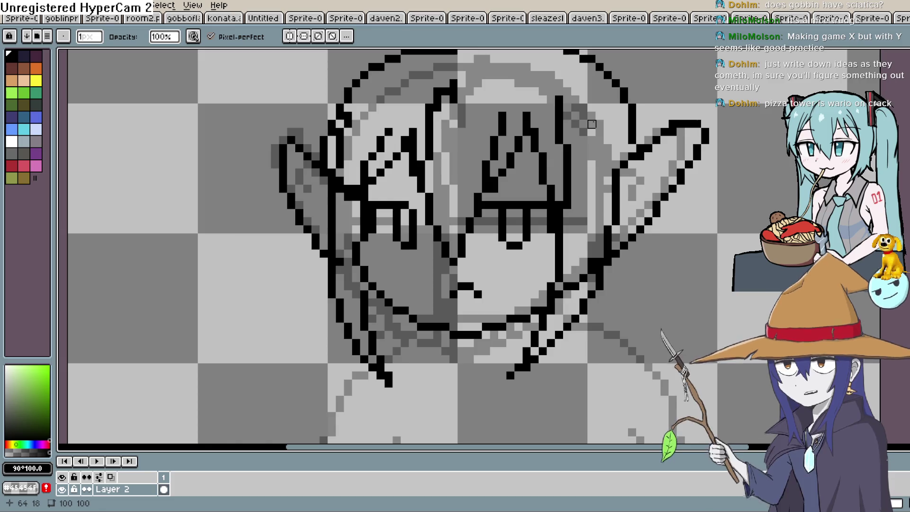
{"action": "key", "text": "space"}
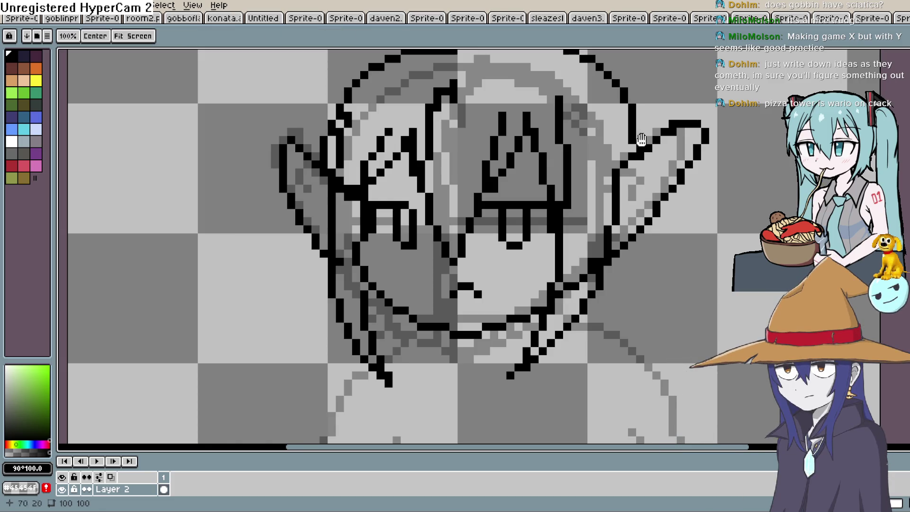
{"action": "mouse_move", "coordinate": [650, 190]}
{"action": "left_mouse_down"}
{"action": "mouse_move", "coordinate": [593, 224]}
{"action": "mouse_move", "coordinate": [593, 52]}
{"action": "left_mouse_up"}
{"action": "scroll", "coordinate": [593, 220], "scroll_direction": "down", "scroll_amount": 3}
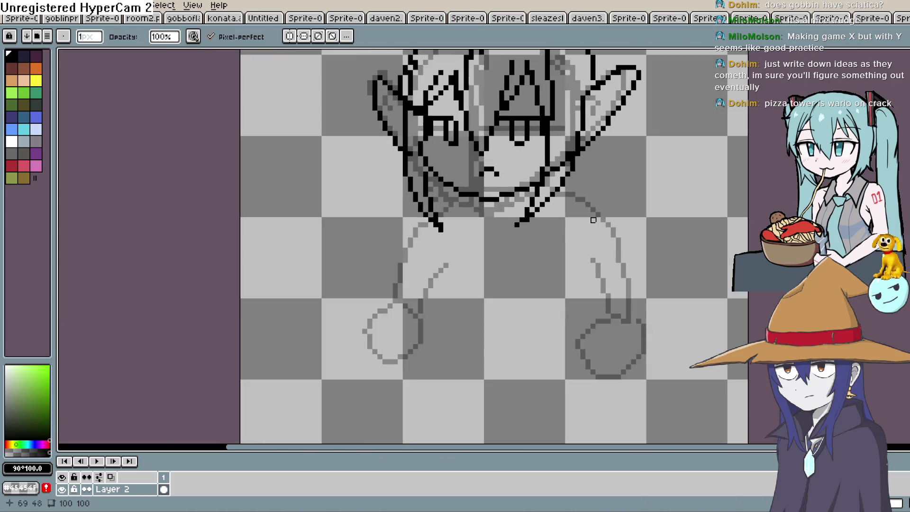
{"action": "key", "text": "space"}
{"action": "left_click_drag", "start_coordinate": [575, 230], "coordinate": [563, 214]}
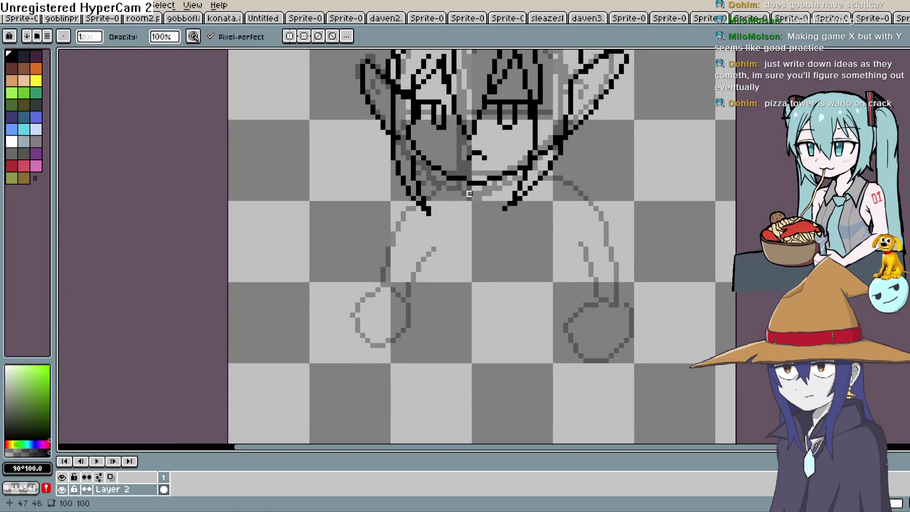
{"action": "key", "text": "shift"}
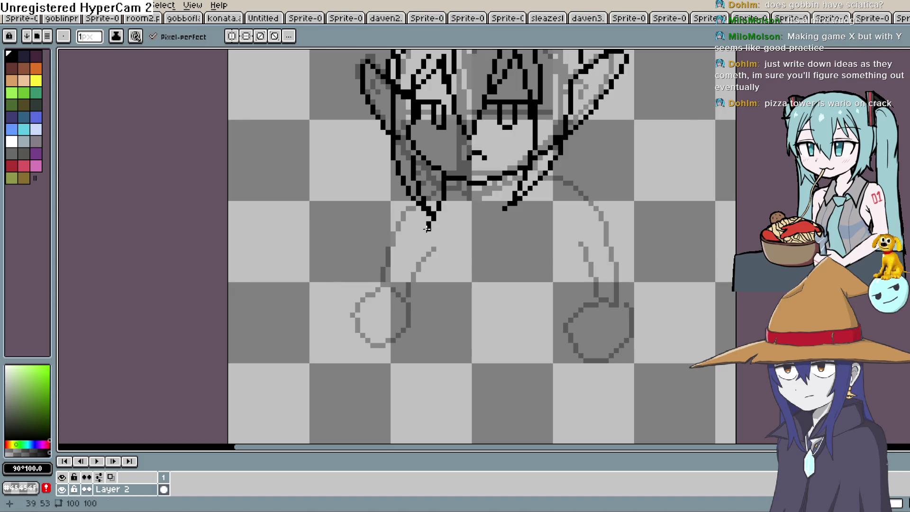
{"action": "mouse_move", "coordinate": [413, 234]}
{"action": "left_mouse_down"}
{"action": "mouse_move", "coordinate": [368, 244]}
{"action": "mouse_move", "coordinate": [404, 255]}
{"action": "left_mouse_up"}
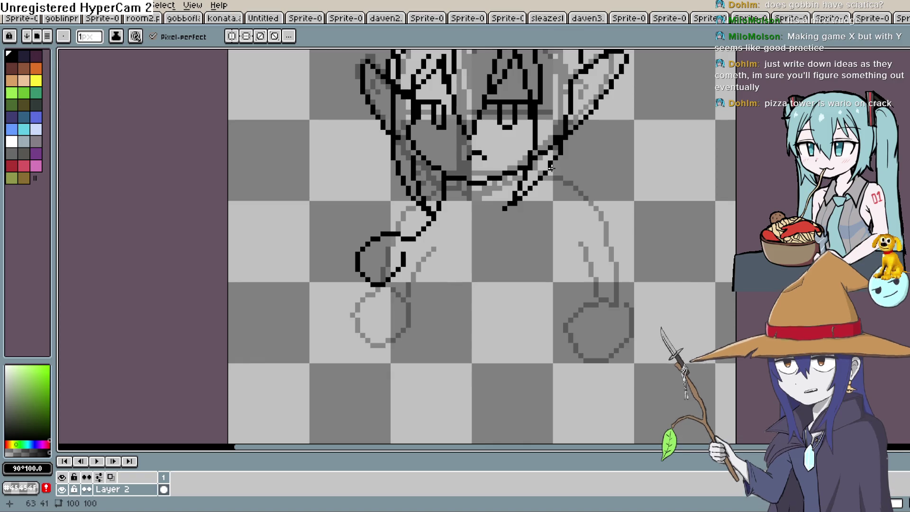
{"action": "key", "text": "ctrl+z"}
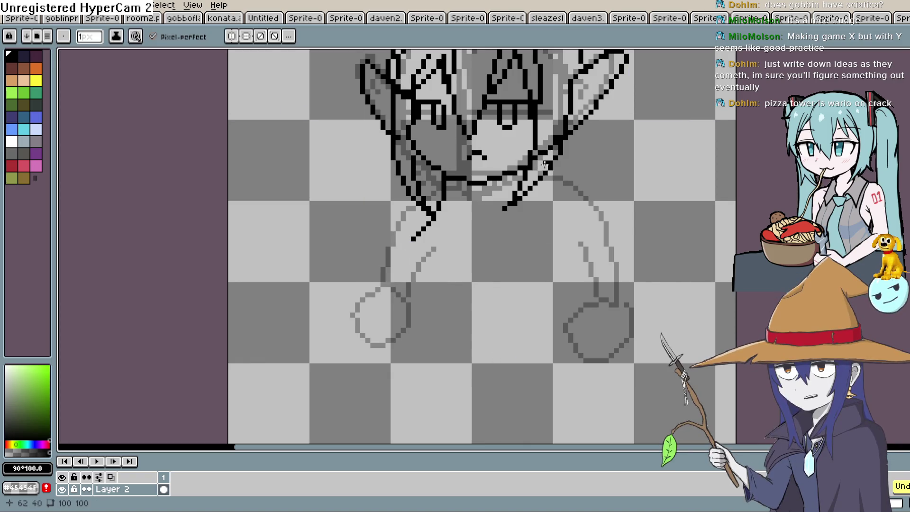
{"action": "key", "text": "ctrl+z"}
Redraw the left hand as a rounder loop, draw the right arm, and join the left hand to the body.
{"action": "key", "text": "ctrl+z"}
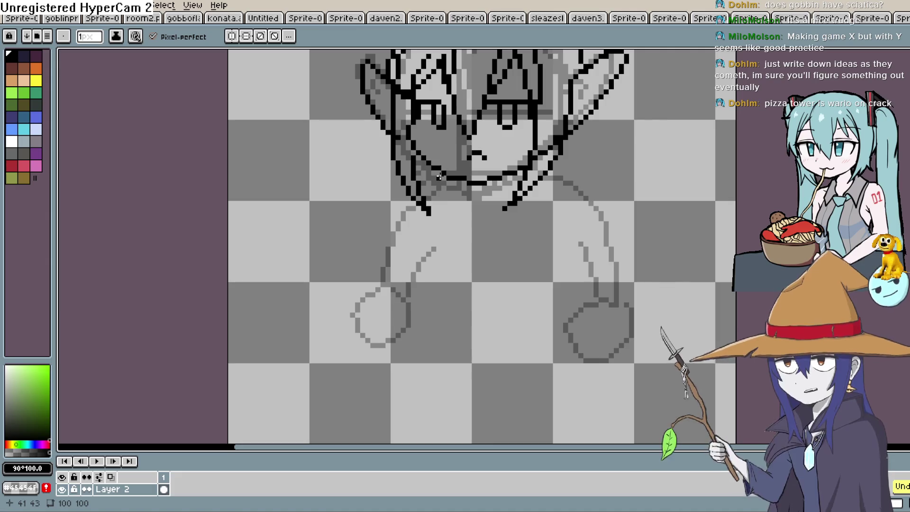
{"action": "mouse_move", "coordinate": [428, 202]}
{"action": "left_mouse_down"}
{"action": "mouse_move", "coordinate": [384, 219]}
{"action": "mouse_move", "coordinate": [352, 263]}
{"action": "mouse_move", "coordinate": [377, 224]}
{"action": "mouse_move", "coordinate": [351, 228]}
{"action": "mouse_move", "coordinate": [396, 222]}
{"action": "left_mouse_up"}
{"action": "key", "text": "ctrl+z"}
{"action": "mouse_move", "coordinate": [550, 171]}
{"action": "left_mouse_down"}
{"action": "mouse_move", "coordinate": [607, 223]}
{"action": "mouse_move", "coordinate": [533, 198]}
{"action": "left_mouse_up"}
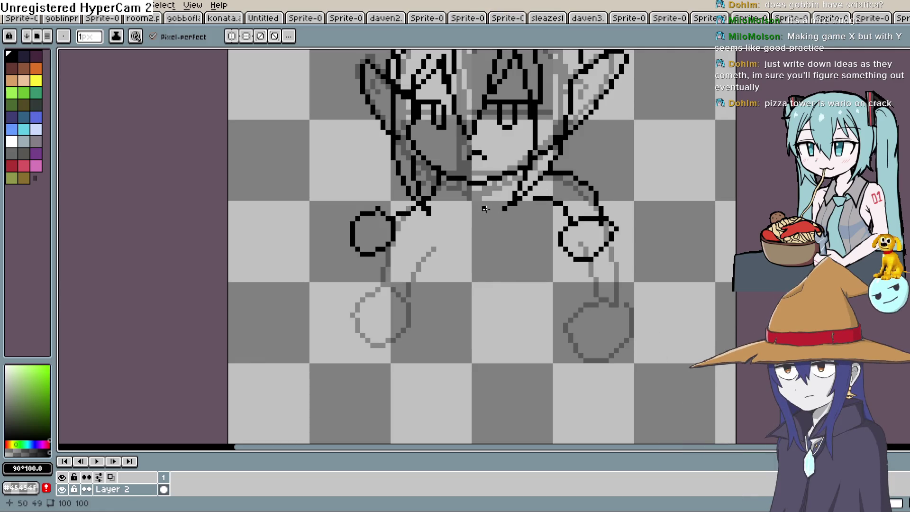
{"action": "left_click_drag", "start_coordinate": [399, 233], "coordinate": [444, 213]}
{"action": "left_click_drag", "start_coordinate": [587, 178], "coordinate": [551, 199]}
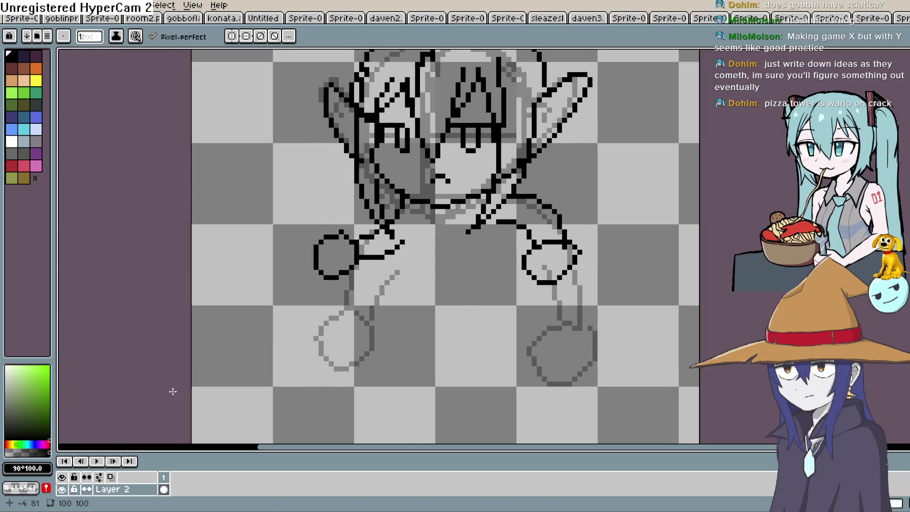
Hide the grey sketch Layer 1 and enlarge the layers panel so both layers show.
{"action": "left_click", "coordinate": [62, 484]}
{"action": "left_click_drag", "start_coordinate": [355, 451], "coordinate": [365, 402]}
{"action": "key", "text": "h"}
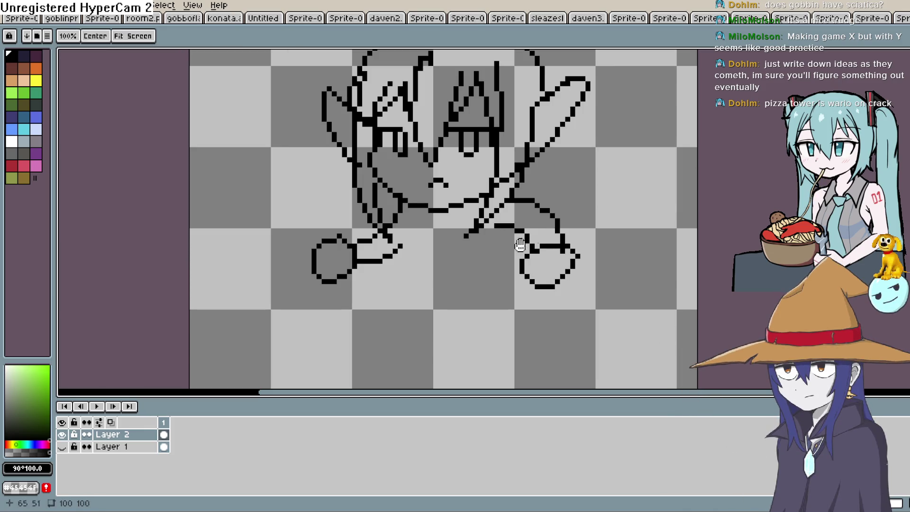
{"action": "left_click_drag", "start_coordinate": [446, 251], "coordinate": [474, 178]}
Draw the body's lower outline across to the right hand, redoing one misplaced stroke.
{"action": "mouse_move", "coordinate": [420, 189]}
{"action": "left_mouse_down"}
{"action": "mouse_move", "coordinate": [439, 229]}
{"action": "mouse_move", "coordinate": [545, 208]}
{"action": "mouse_move", "coordinate": [562, 178]}
{"action": "left_mouse_up"}
{"action": "key", "text": "ctrl+z"}
{"action": "mouse_move", "coordinate": [429, 177]}
{"action": "left_mouse_down"}
{"action": "mouse_move", "coordinate": [424, 222]}
{"action": "mouse_move", "coordinate": [538, 215]}
{"action": "mouse_move", "coordinate": [550, 182]}
{"action": "mouse_move", "coordinate": [549, 203]}
{"action": "left_mouse_up"}
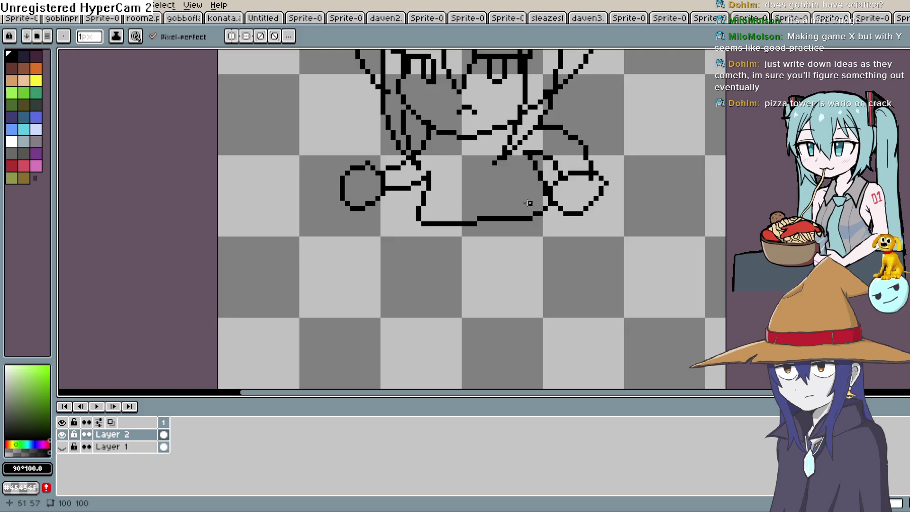
Ink two short legs with a foot under the body, undoing a too-long leg.
{"action": "mouse_move", "coordinate": [429, 223]}
{"action": "left_mouse_down"}
{"action": "mouse_move", "coordinate": [386, 280]}
{"action": "mouse_move", "coordinate": [464, 263]}
{"action": "left_mouse_up"}
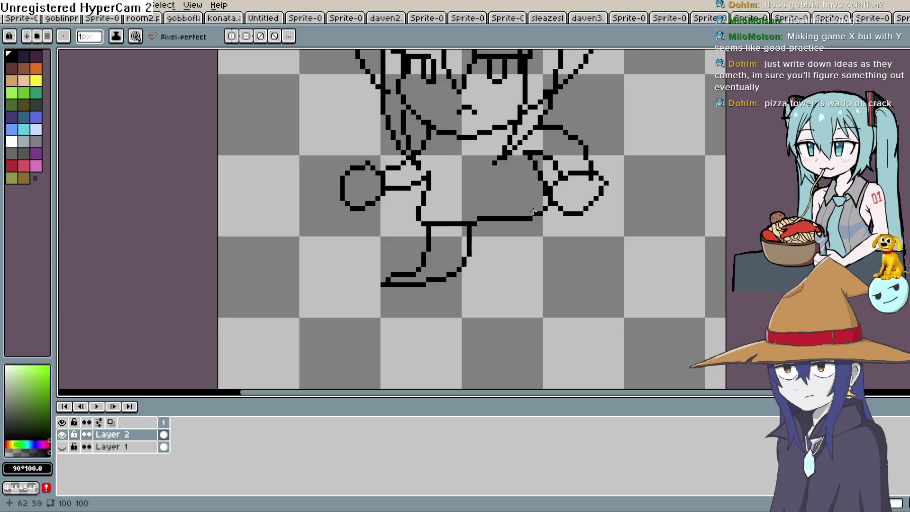
{"action": "key", "text": "ctrl+z"}
{"action": "mouse_move", "coordinate": [434, 226]}
{"action": "left_mouse_down"}
{"action": "mouse_move", "coordinate": [433, 274]}
{"action": "mouse_move", "coordinate": [459, 279]}
{"action": "mouse_move", "coordinate": [465, 225]}
{"action": "left_mouse_up"}
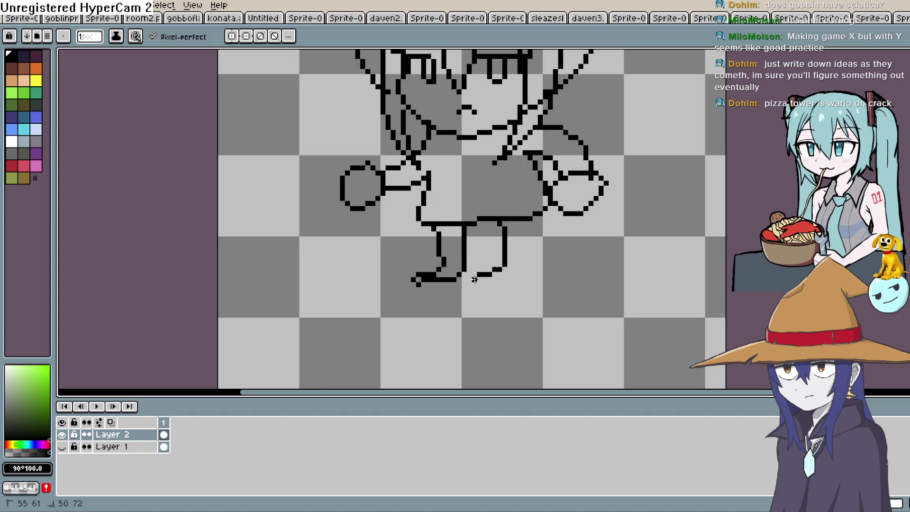
{"action": "left_click_drag", "start_coordinate": [474, 280], "coordinate": [523, 219]}
{"action": "key", "text": "space"}
{"action": "left_click_drag", "start_coordinate": [580, 231], "coordinate": [576, 276]}
{"action": "scroll", "coordinate": [570, 255], "scroll_direction": "down", "scroll_amount": 2}
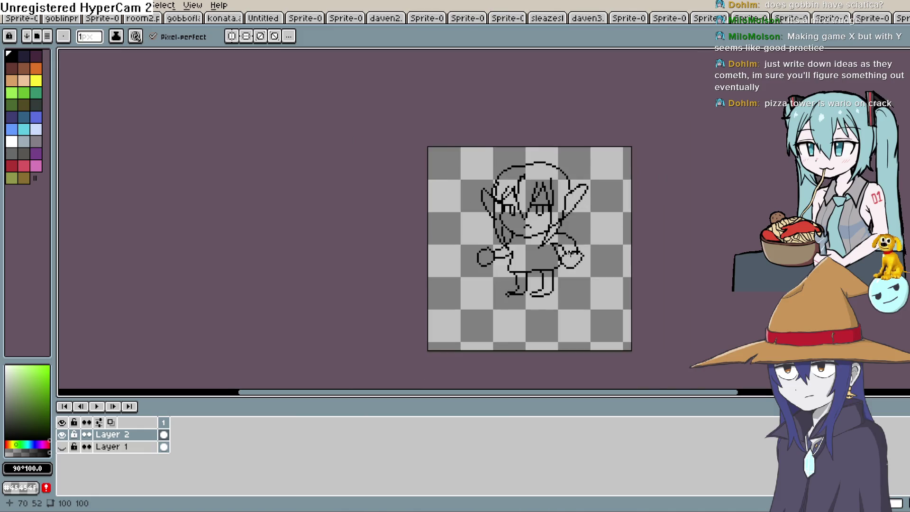
Retrace the hair outline in bolder black pixels.
{"action": "scroll", "coordinate": [461, 146], "scroll_direction": "up", "scroll_amount": 4}
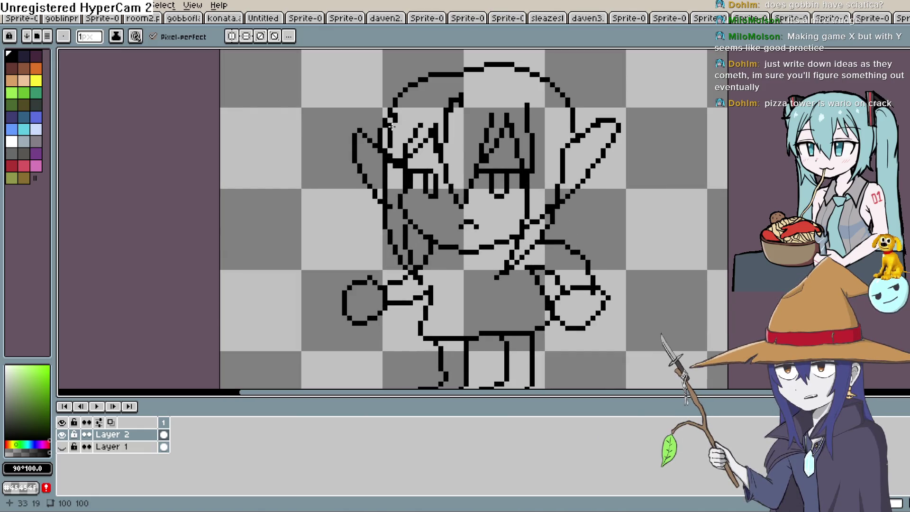
{"action": "mouse_move", "coordinate": [391, 131]}
{"action": "left_mouse_down"}
{"action": "mouse_move", "coordinate": [437, 76]}
{"action": "mouse_move", "coordinate": [549, 90]}
{"action": "mouse_move", "coordinate": [573, 123]}
{"action": "mouse_move", "coordinate": [671, 186]}
{"action": "mouse_move", "coordinate": [642, 124]}
{"action": "left_mouse_up"}
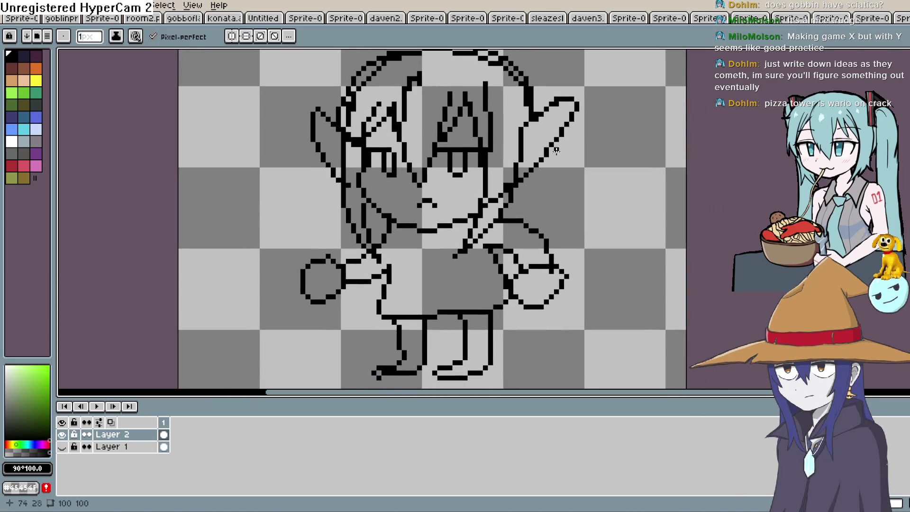
{"action": "mouse_move", "coordinate": [531, 160]}
{"action": "left_mouse_down"}
{"action": "mouse_move", "coordinate": [535, 194]}
{"action": "mouse_move", "coordinate": [539, 170]}
{"action": "left_mouse_up"}
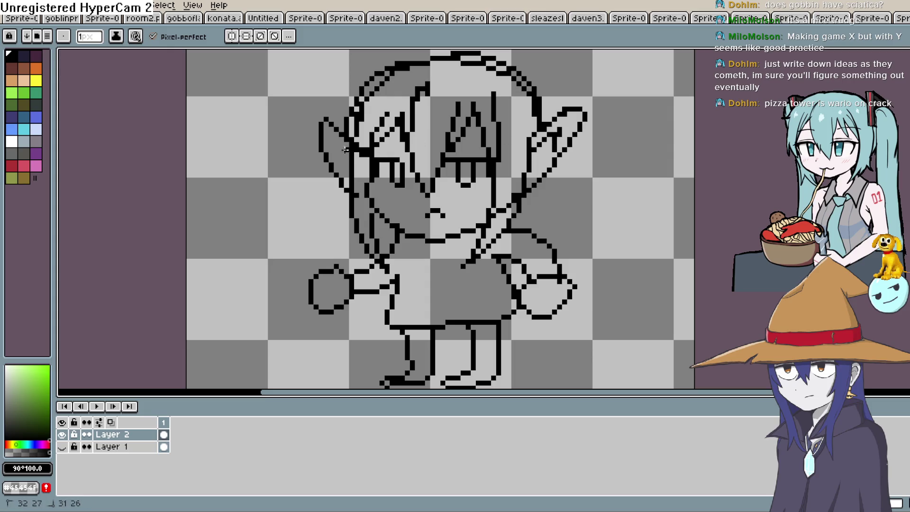
{"action": "left_click_drag", "start_coordinate": [594, 128], "coordinate": [505, 222]}
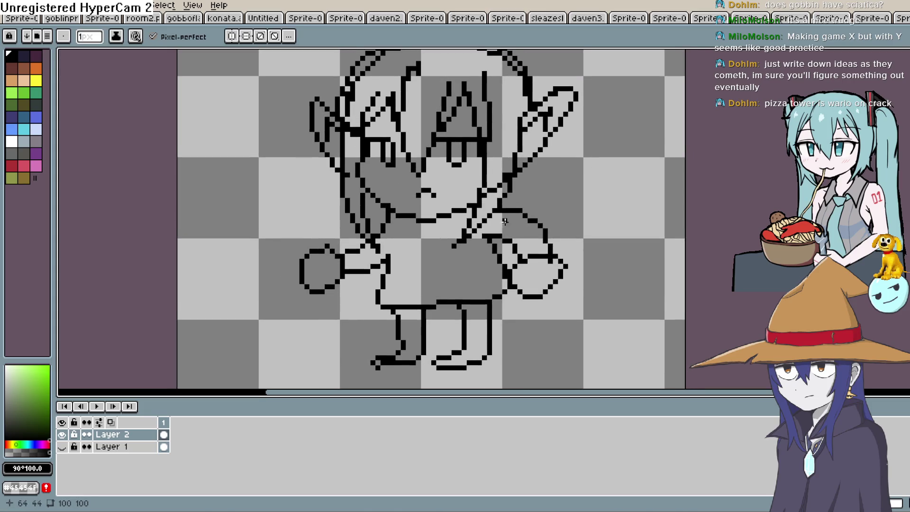
{"action": "left_click_drag", "start_coordinate": [565, 179], "coordinate": [573, 209]}
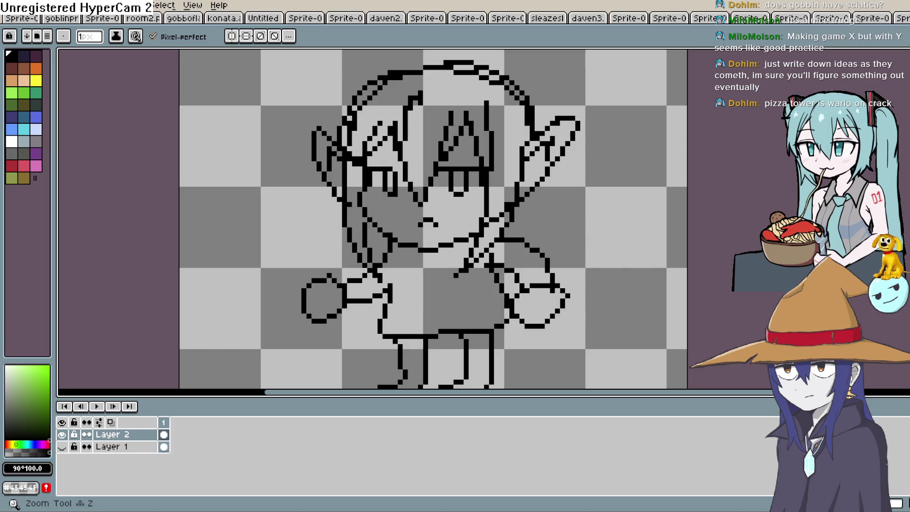
Erase the stray and doubled pixels along the hair's top and top-right outline.
{"action": "left_click", "coordinate": [901, 113]}
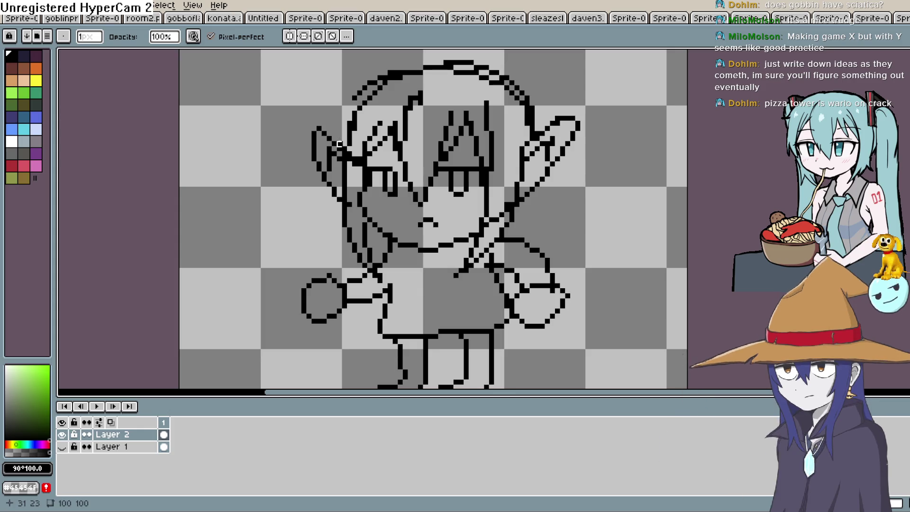
{"action": "left_click_drag", "start_coordinate": [372, 88], "coordinate": [411, 76]}
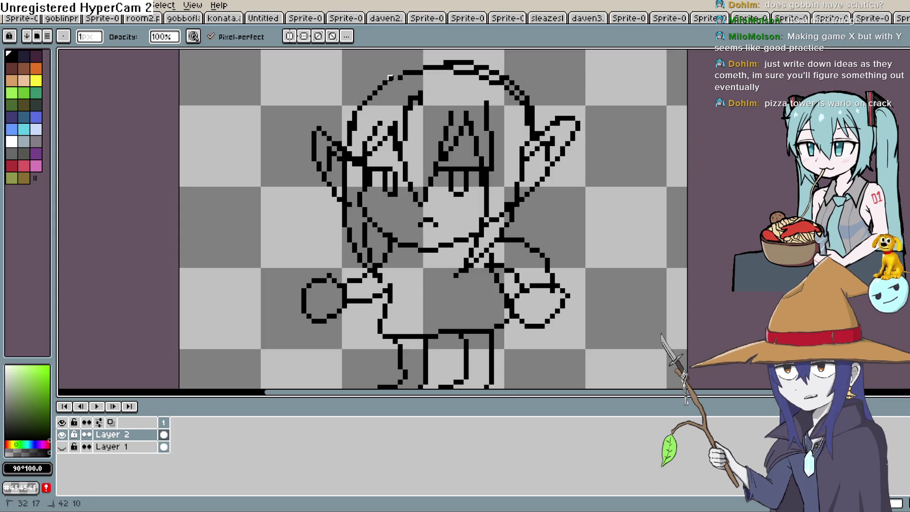
{"action": "left_click_drag", "start_coordinate": [476, 63], "coordinate": [477, 66]}
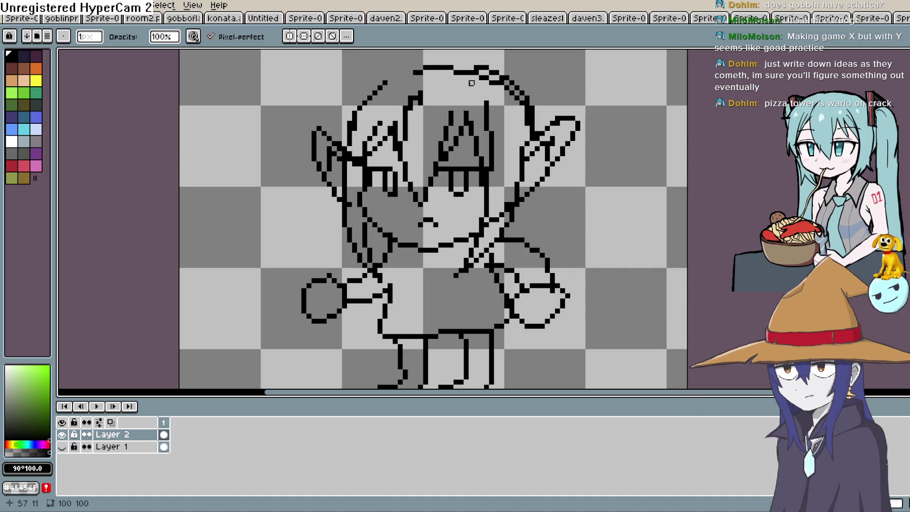
{"action": "key", "text": "space"}
{"action": "left_click_drag", "start_coordinate": [506, 97], "coordinate": [502, 139]}
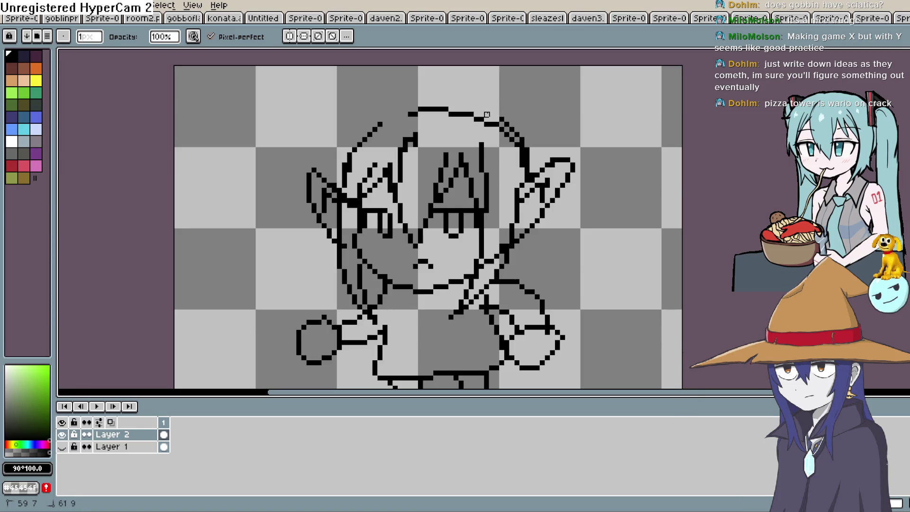
{"action": "left_click_drag", "start_coordinate": [487, 114], "coordinate": [528, 150]}
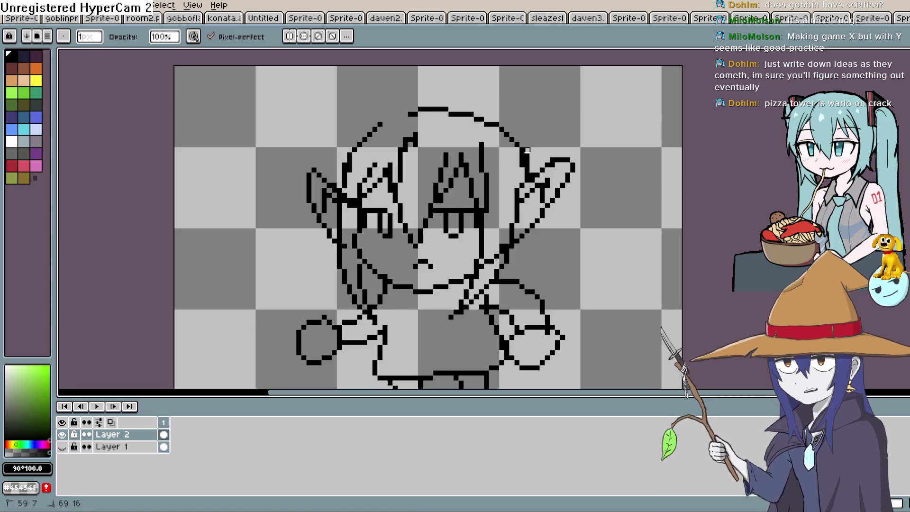
{"action": "key", "text": "ctrl+z"}
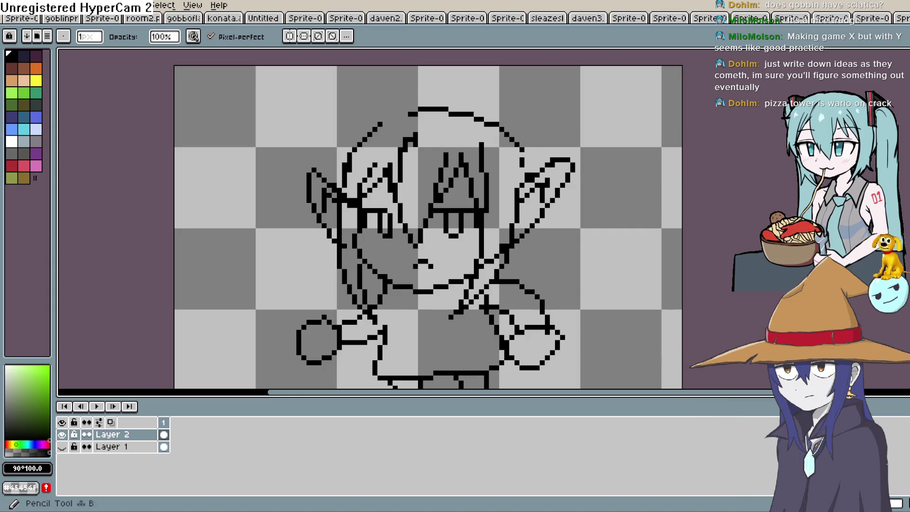
With the pencil, touch up the ear stroke and fill the gap in the hair outline.
{"action": "key", "text": "e"}
{"action": "left_click", "coordinate": [525, 171]}
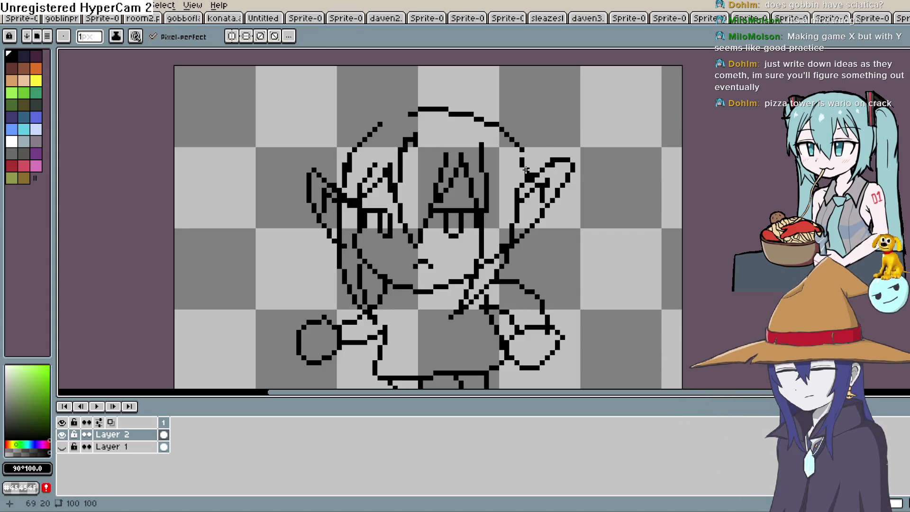
{"action": "left_click_drag", "start_coordinate": [405, 114], "coordinate": [380, 124]}
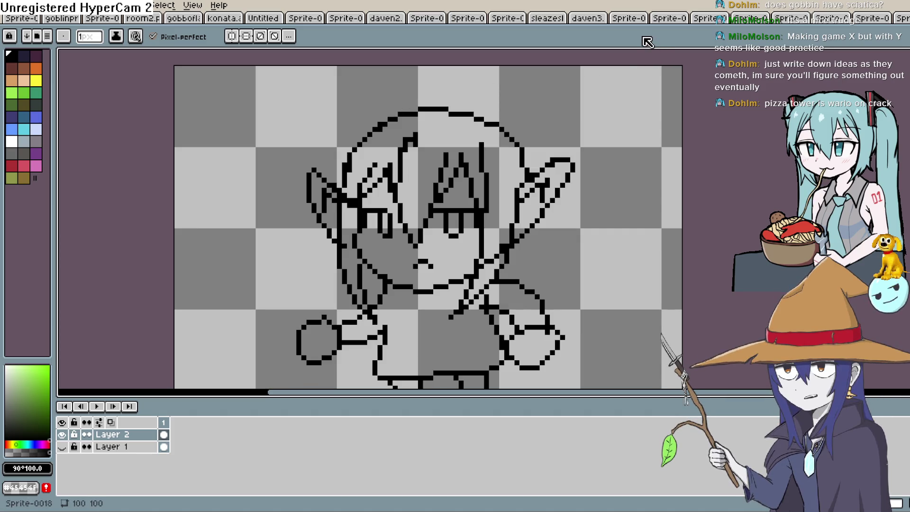
{"action": "left_click_drag", "start_coordinate": [433, 209], "coordinate": [512, 158]}
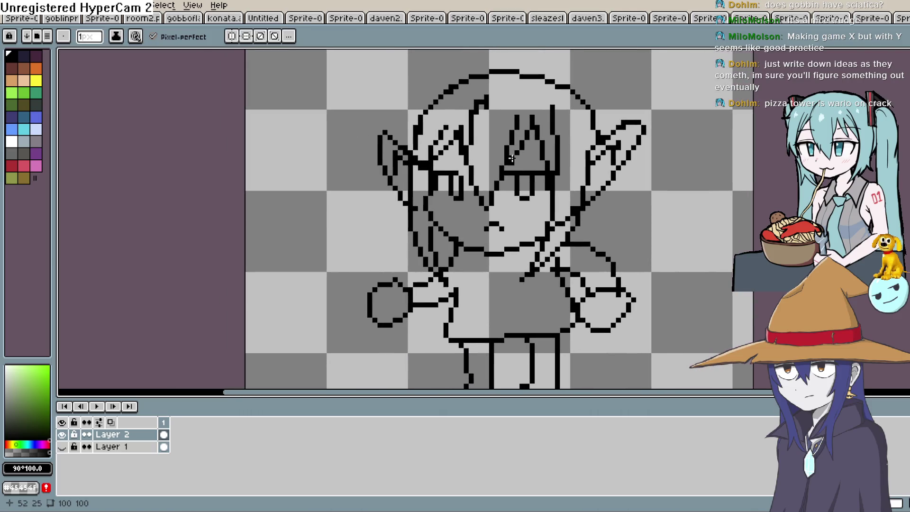
Thicken the mouth line with the pencil.
{"action": "left_click_drag", "start_coordinate": [613, 173], "coordinate": [601, 151]}
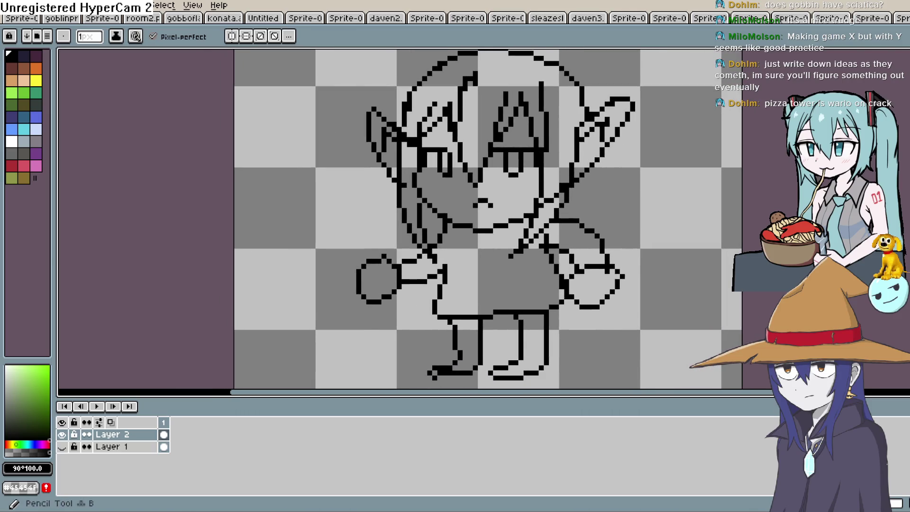
{"action": "scroll", "coordinate": [375, 196], "scroll_direction": "up", "scroll_amount": 2}
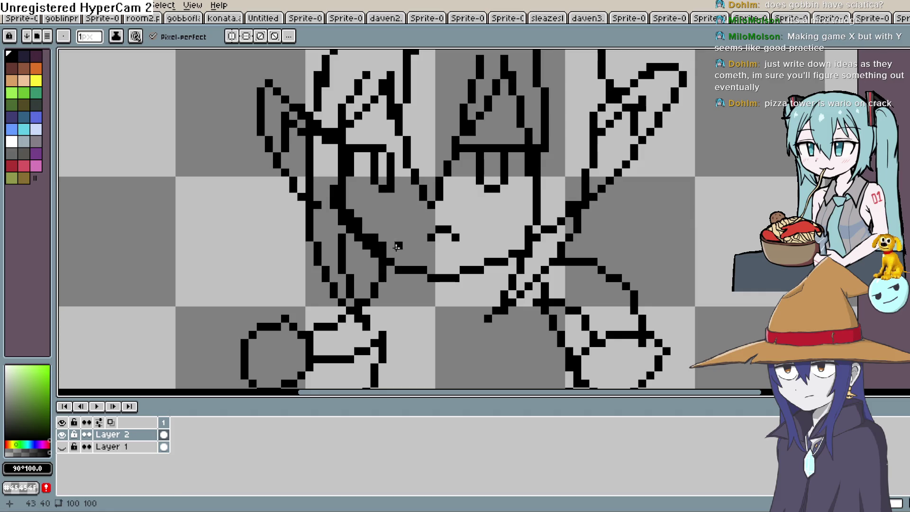
{"action": "left_click_drag", "start_coordinate": [432, 269], "coordinate": [455, 269]}
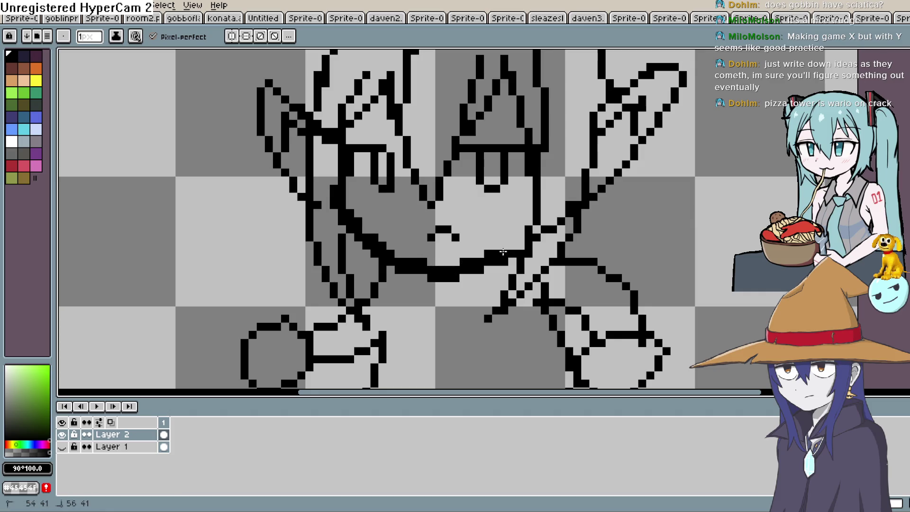
Thin the mouth line back down and clear stray pixels near the jaw and right cheek.
{"action": "key", "text": "b"}
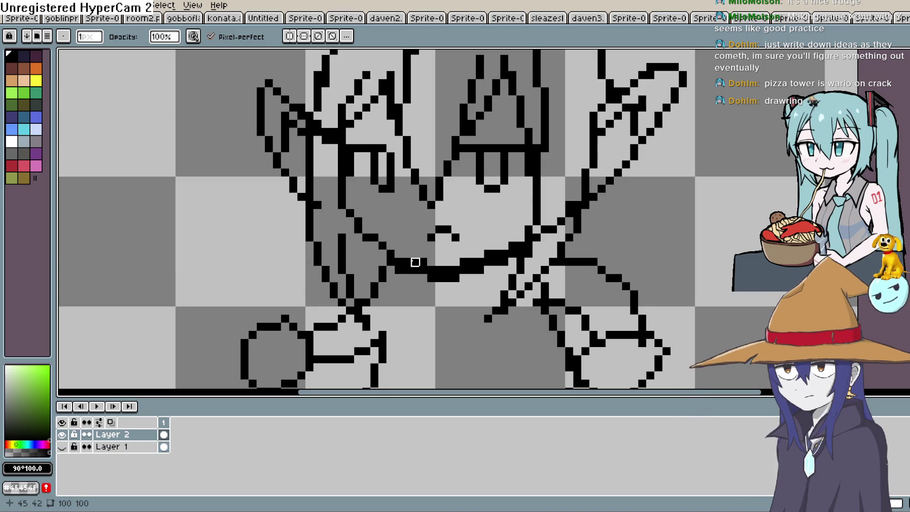
{"action": "mouse_move", "coordinate": [400, 264]}
{"action": "left_mouse_down"}
{"action": "mouse_move", "coordinate": [471, 271]}
{"action": "mouse_move", "coordinate": [521, 254]}
{"action": "left_mouse_up"}
{"action": "left_click", "coordinate": [528, 245]}
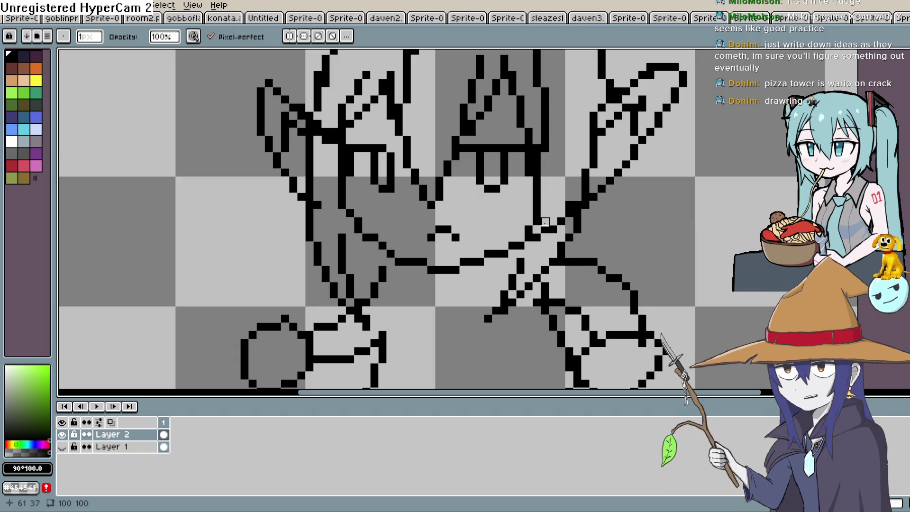
{"action": "scroll", "coordinate": [561, 203], "scroll_direction": "down", "scroll_amount": 2}
{"action": "scroll", "coordinate": [560, 203], "scroll_direction": "right", "scroll_amount": 1}
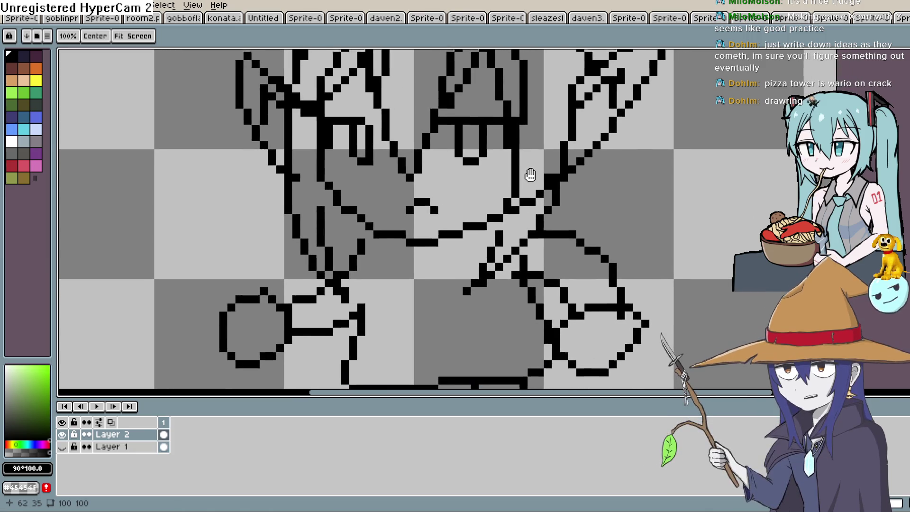
{"action": "left_click_drag", "start_coordinate": [523, 207], "coordinate": [531, 200]}
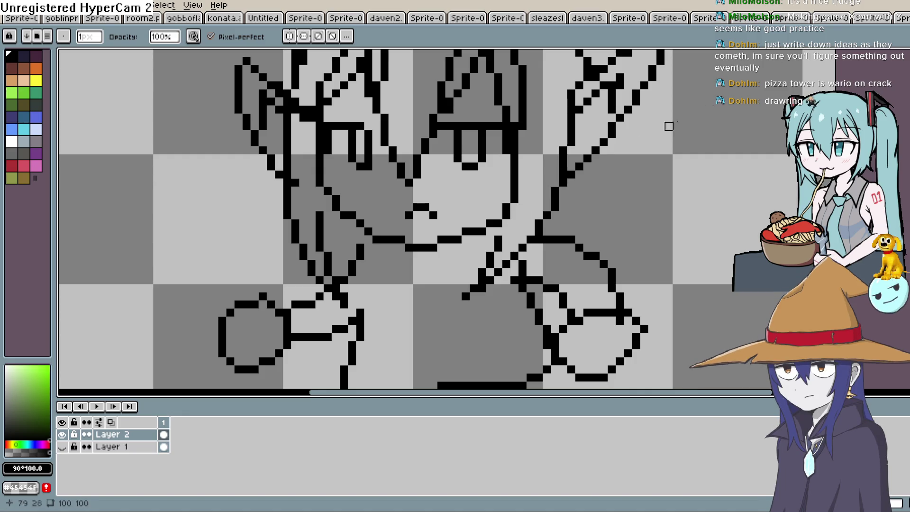
{"action": "key", "text": "b"}
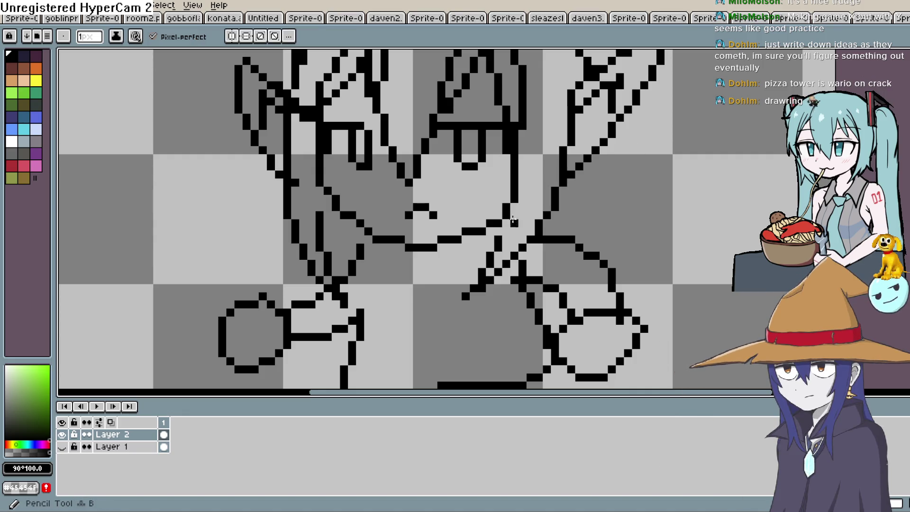
{"action": "scroll", "coordinate": [499, 230], "scroll_direction": "up", "scroll_amount": 3}
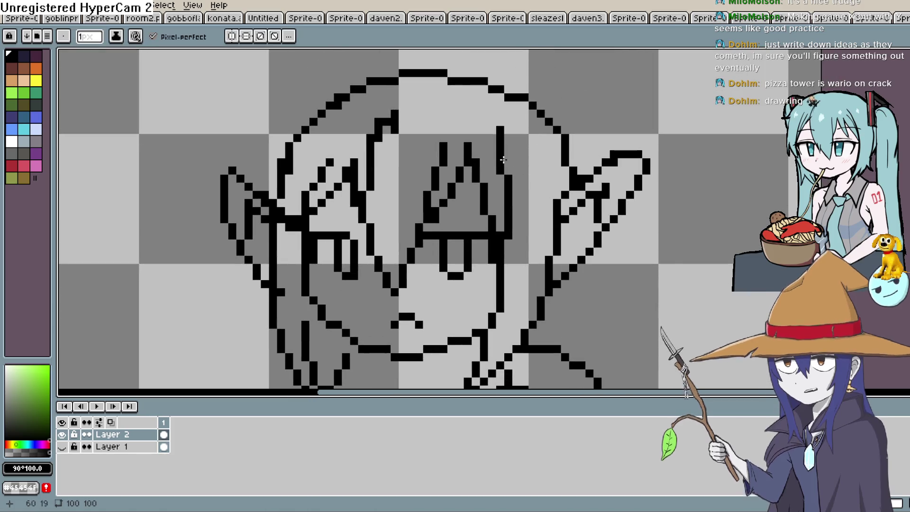
Erase stray pixels around the right hand and on the right shoulder.
{"action": "mouse_move", "coordinate": [508, 114]}
{"action": "left_mouse_down"}
{"action": "mouse_move", "coordinate": [562, 125]}
{"action": "mouse_move", "coordinate": [564, 72]}
{"action": "left_mouse_up"}
{"action": "key", "text": "b"}
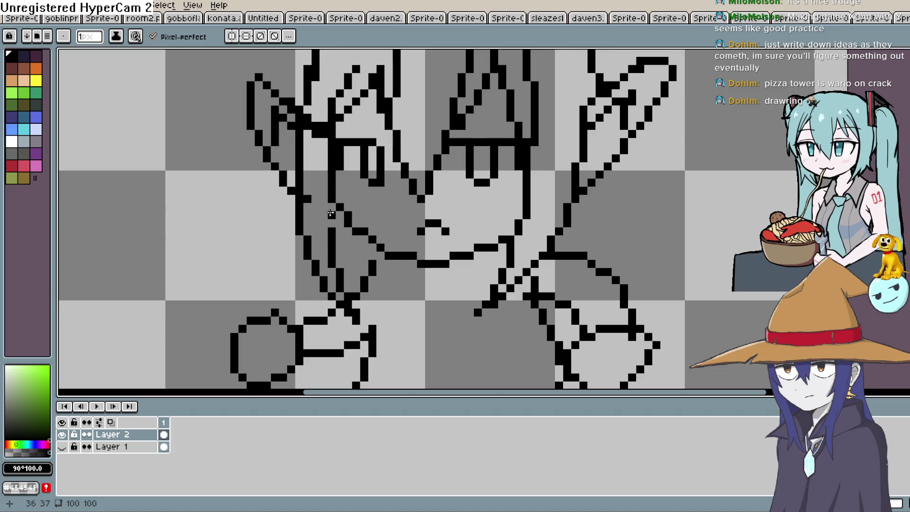
{"action": "left_click_drag", "start_coordinate": [337, 211], "coordinate": [335, 140]}
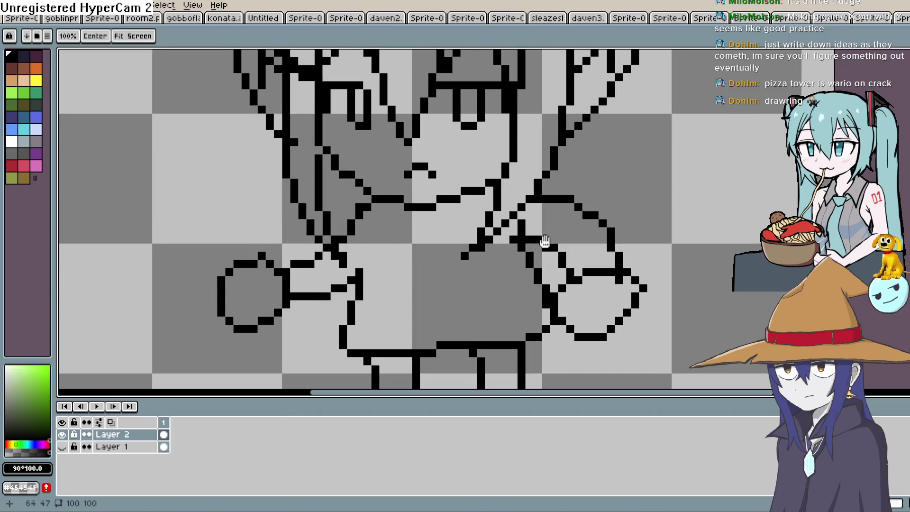
{"action": "mouse_move", "coordinate": [569, 293]}
{"action": "left_mouse_down"}
{"action": "mouse_move", "coordinate": [564, 183]}
{"action": "mouse_move", "coordinate": [552, 166]}
{"action": "left_mouse_up"}
{"action": "left_click_drag", "start_coordinate": [582, 88], "coordinate": [544, 203]}
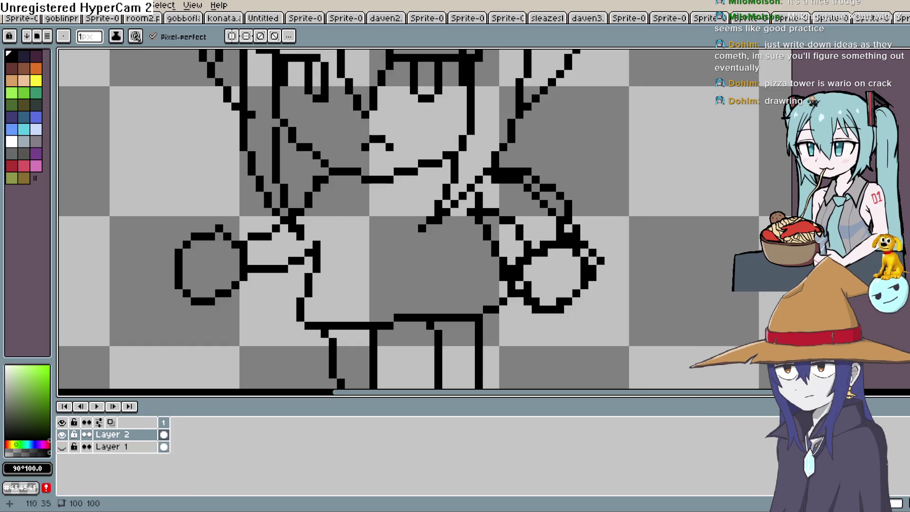
{"action": "key", "text": "e"}
{"action": "left_click_drag", "start_coordinate": [585, 237], "coordinate": [567, 219]}
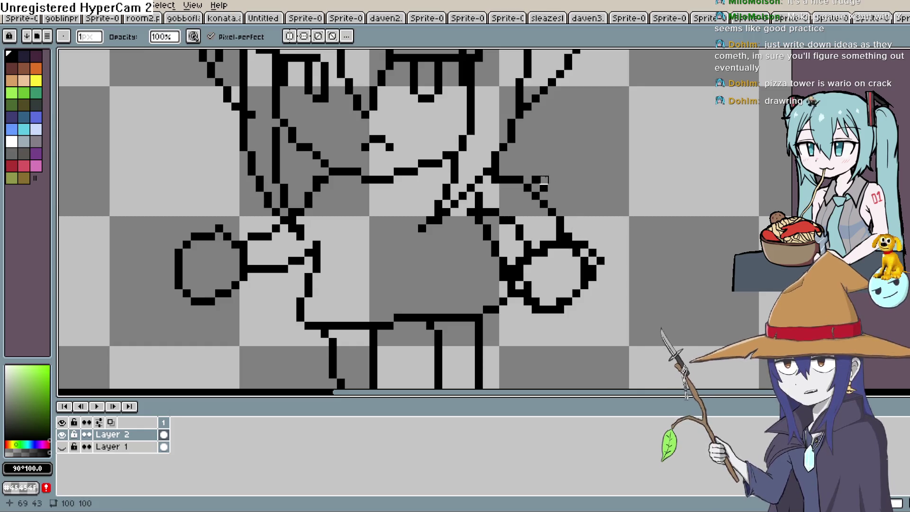
{"action": "left_click", "coordinate": [537, 180]}
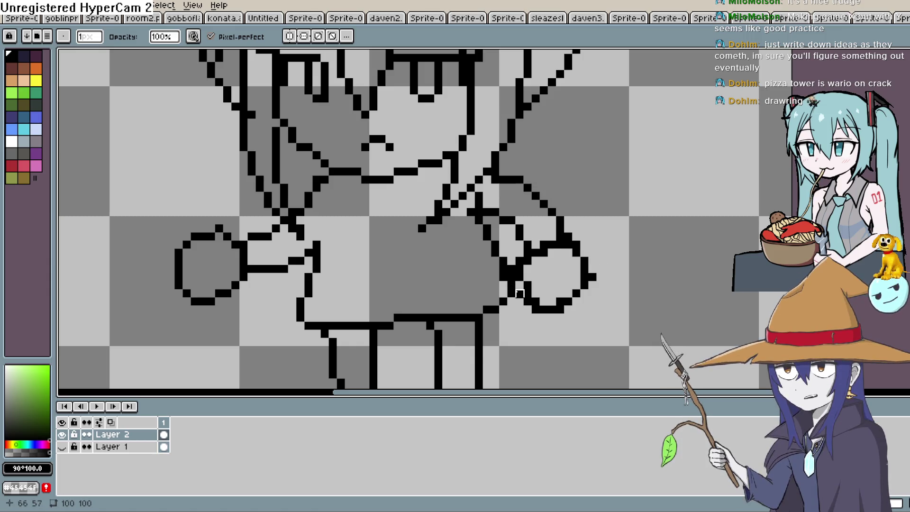
Redraw the pencil line where the right arm meets the hand.
{"action": "key", "text": "space"}
{"action": "mouse_move", "coordinate": [515, 273]}
{"action": "left_mouse_down"}
{"action": "mouse_move", "coordinate": [523, 241]}
{"action": "mouse_move", "coordinate": [522, 251]}
{"action": "left_mouse_up"}
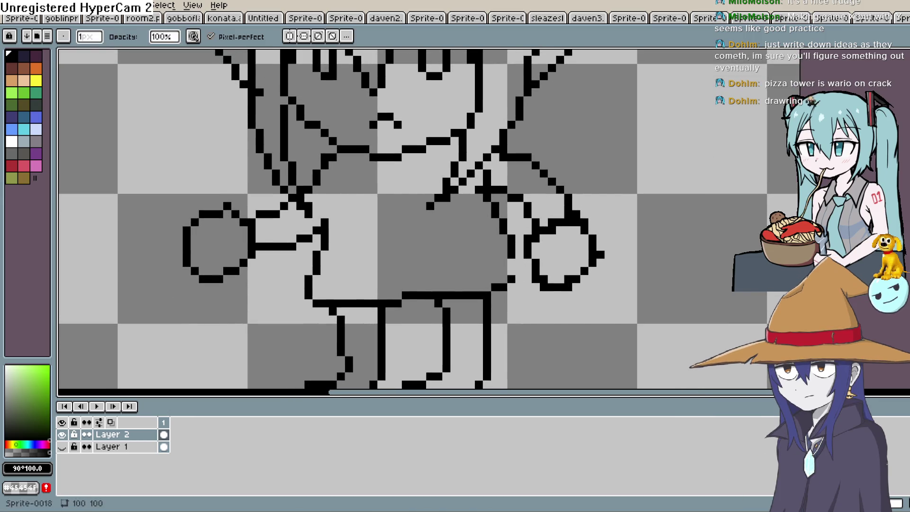
{"action": "key", "text": "b"}
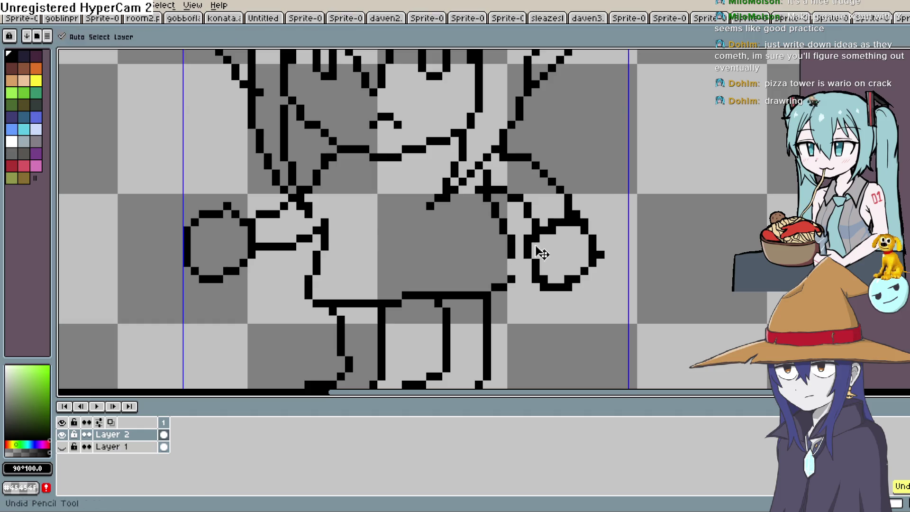
{"action": "left_click_drag", "start_coordinate": [511, 260], "coordinate": [512, 271]}
{"action": "scroll", "coordinate": [519, 262], "scroll_direction": "down", "scroll_amount": 2}
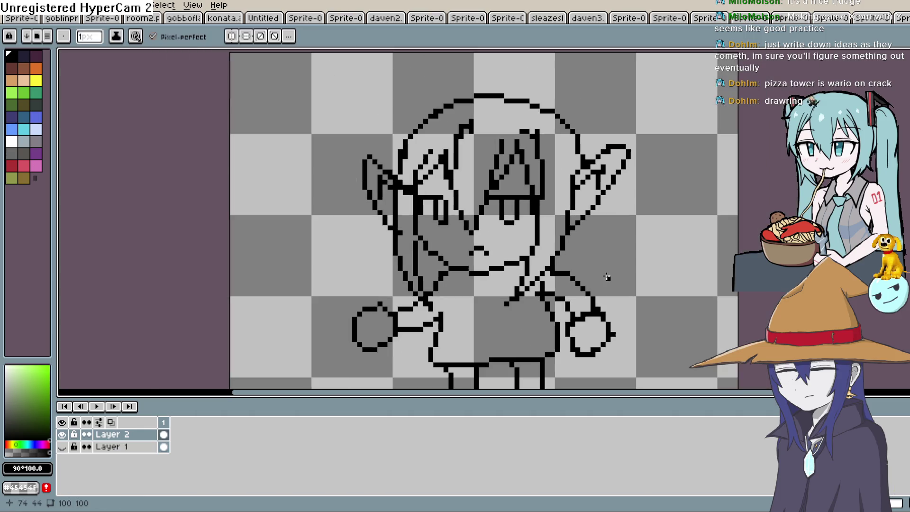
Zoom into the face and add a short black stroke above the left eye.
{"action": "left_click_drag", "start_coordinate": [614, 210], "coordinate": [644, 167]}
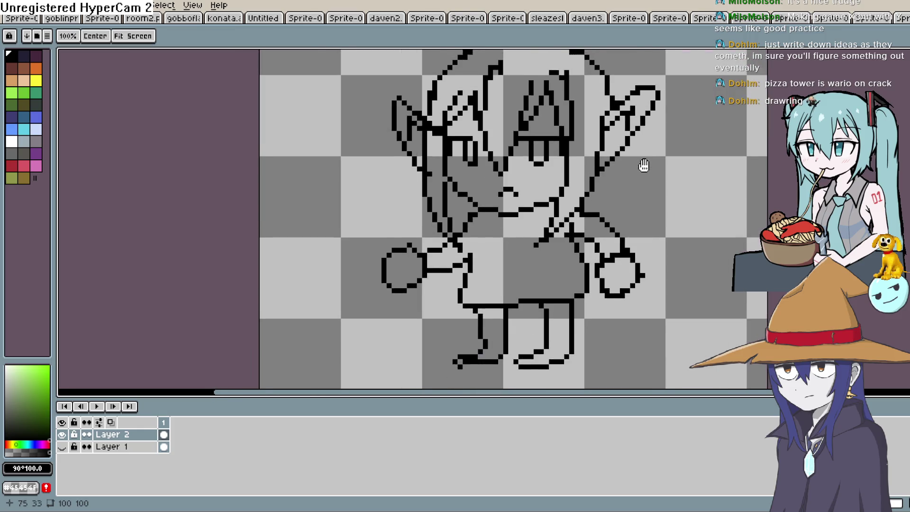
{"action": "scroll", "coordinate": [460, 231], "scroll_direction": "up", "scroll_amount": 2}
{"action": "left_click_drag", "start_coordinate": [460, 231], "coordinate": [463, 251]}
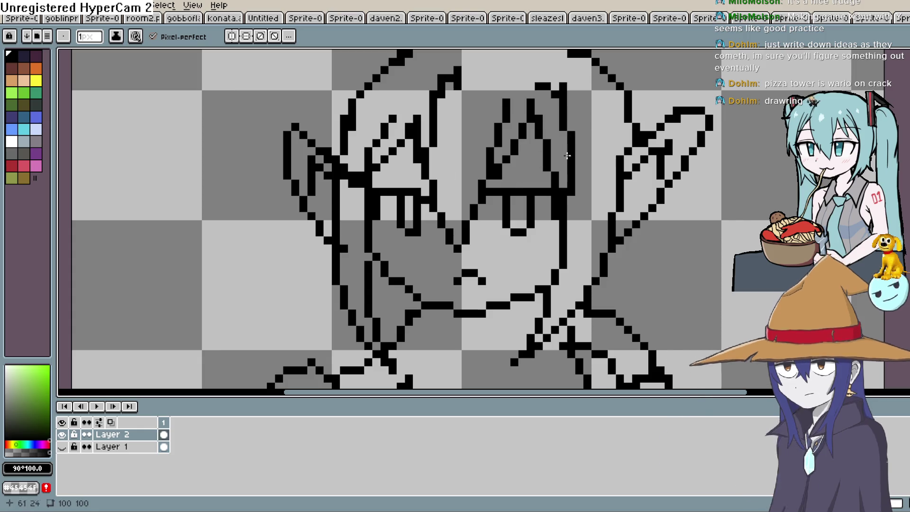
{"action": "mouse_move", "coordinate": [545, 194]}
{"action": "left_mouse_down"}
{"action": "mouse_move", "coordinate": [589, 168]}
{"action": "mouse_move", "coordinate": [583, 213]}
{"action": "left_mouse_up"}
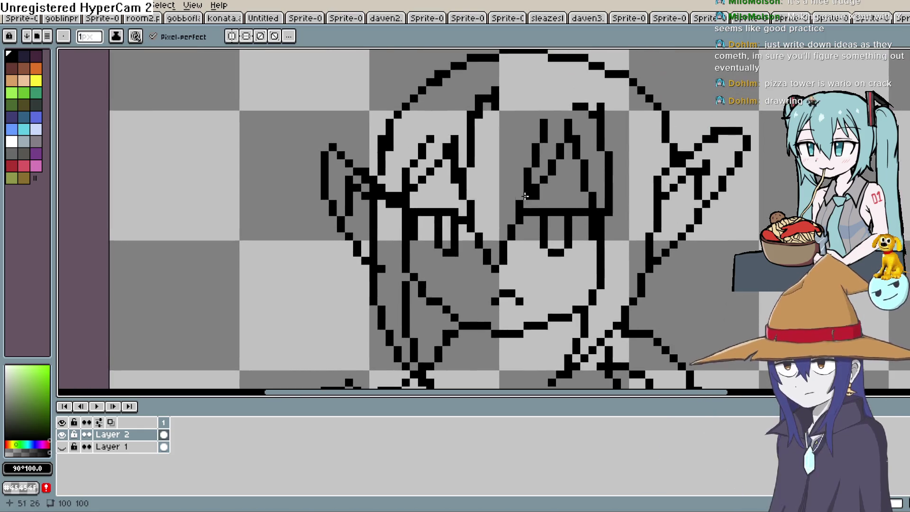
{"action": "left_click_drag", "start_coordinate": [423, 189], "coordinate": [442, 188]}
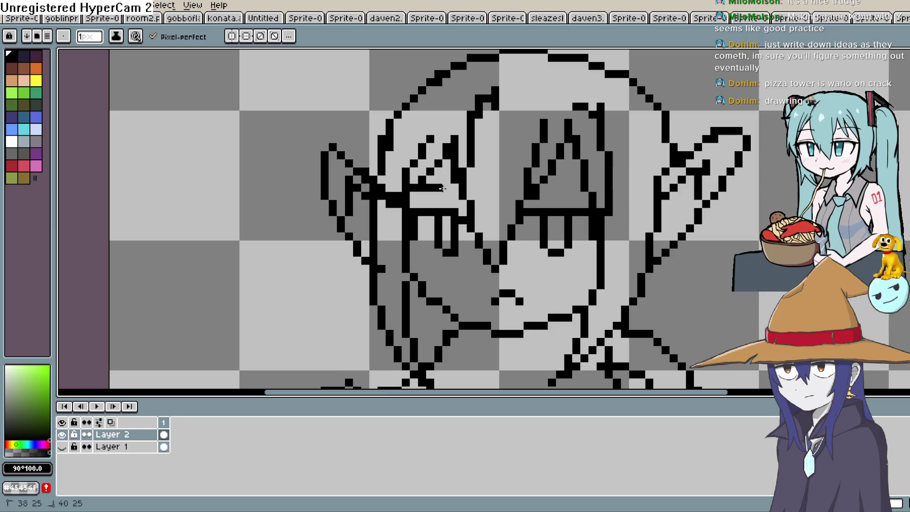
Pick the peach palette swatch as the drawing colour.
{"action": "left_click_drag", "start_coordinate": [635, 186], "coordinate": [614, 164]}
{"action": "left_click_drag", "start_coordinate": [558, 210], "coordinate": [526, 87]}
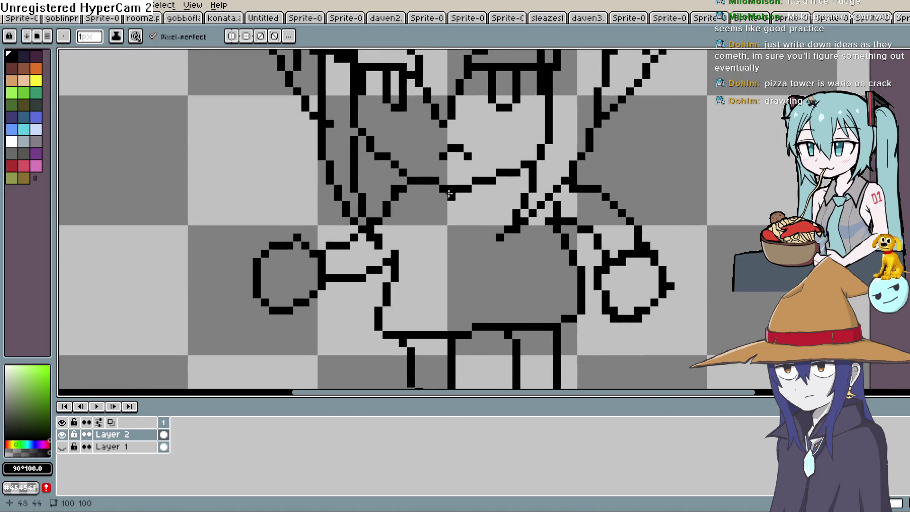
{"action": "left_click", "coordinate": [23, 80]}
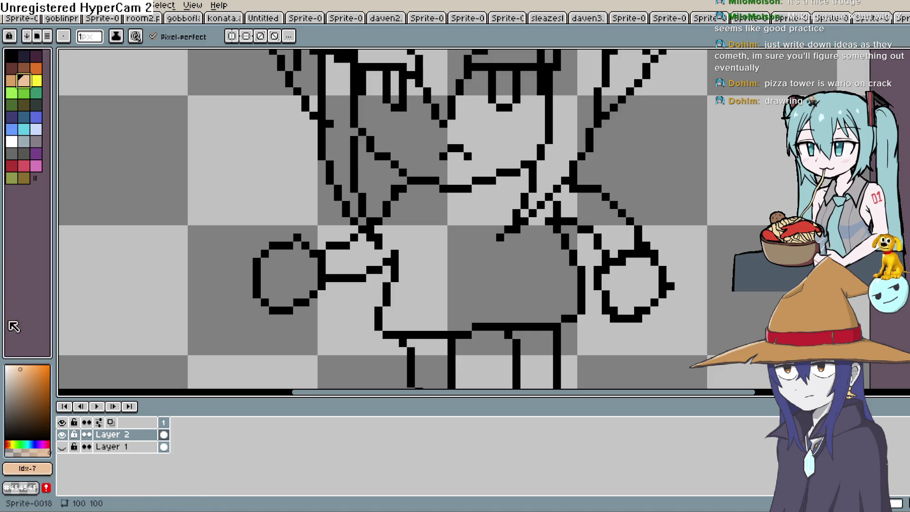
Adjust the colour to a pale skin pink (HSV 8°, about 32%, 94%).
{"action": "left_click", "coordinate": [13, 370]}
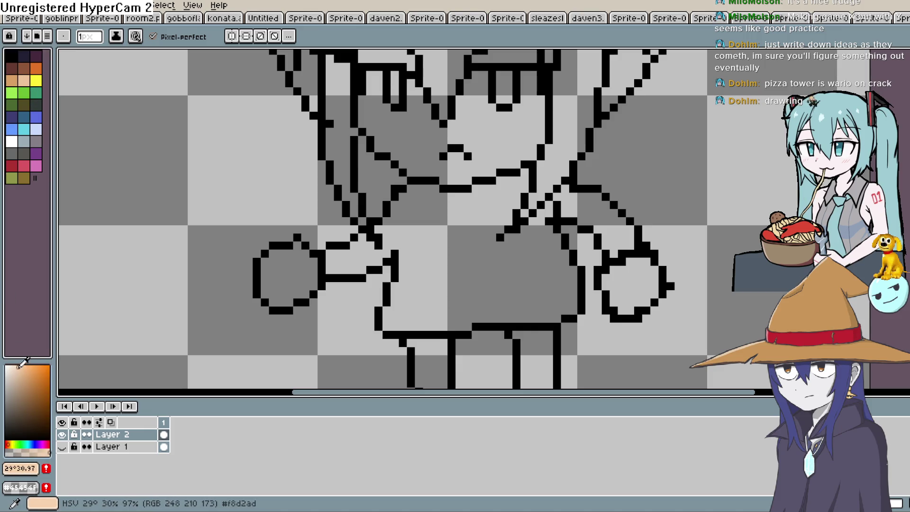
{"action": "left_click", "coordinate": [10, 440]}
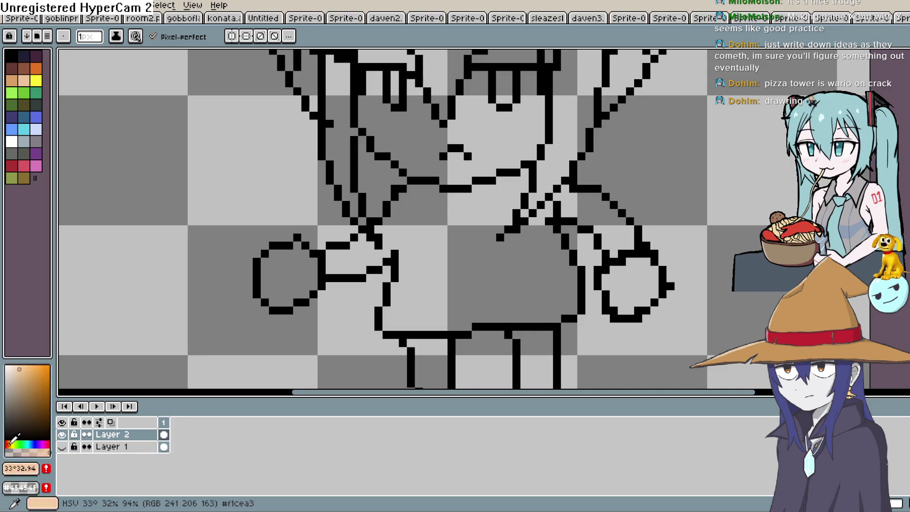
{"action": "left_click_drag", "start_coordinate": [10, 441], "coordinate": [8, 442]}
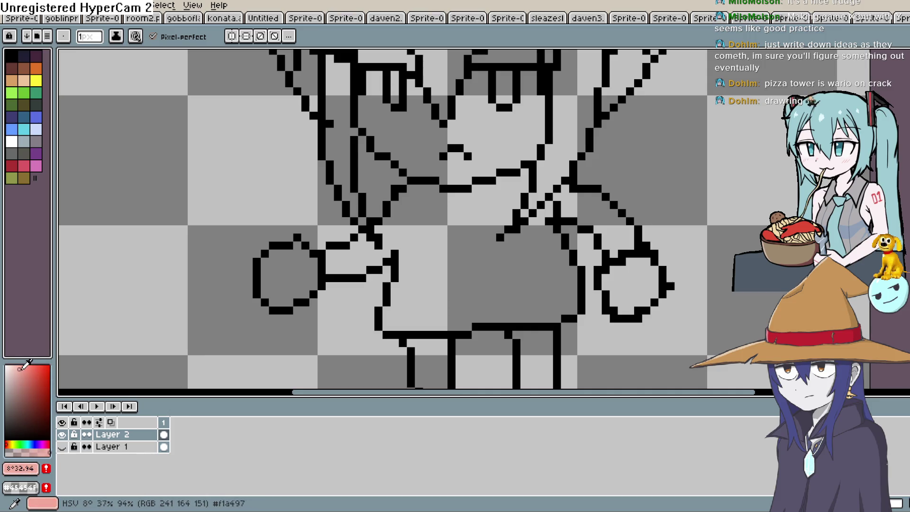
{"action": "left_click", "coordinate": [20, 369]}
Bucket-fill the face and forehead strip with the skin pink.
{"action": "key", "text": "g"}
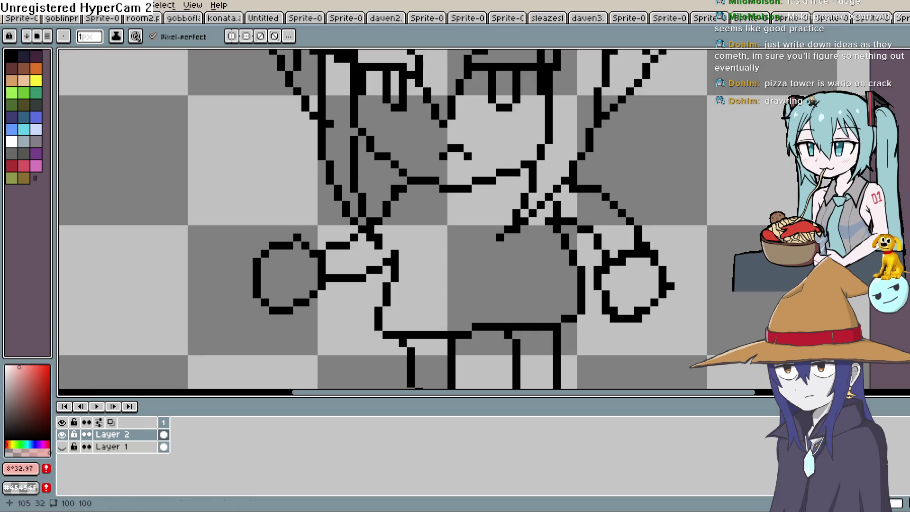
{"action": "scroll", "coordinate": [637, 156], "scroll_direction": "up", "scroll_amount": 2}
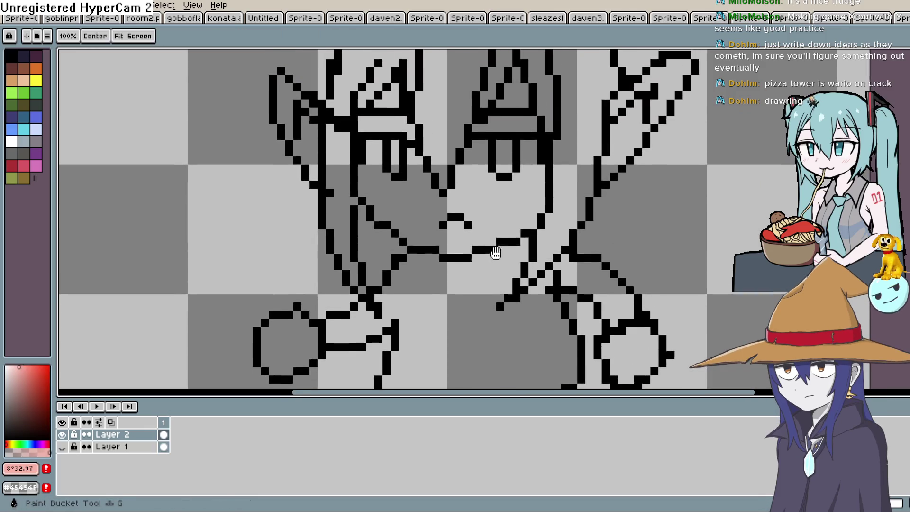
{"action": "left_click", "coordinate": [502, 214]}
{"action": "left_click", "coordinate": [525, 128]}
Fill the triangle between the bangs and both hands with skin pink.
{"action": "left_click", "coordinate": [516, 95]}
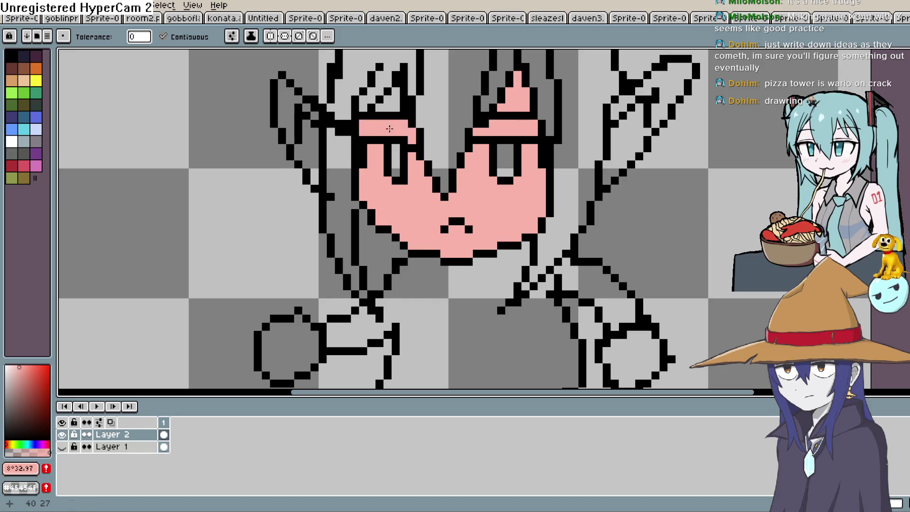
{"action": "scroll", "coordinate": [569, 234], "scroll_direction": "down", "scroll_amount": 2}
{"action": "left_click", "coordinate": [611, 256]}
{"action": "left_click", "coordinate": [259, 251]}
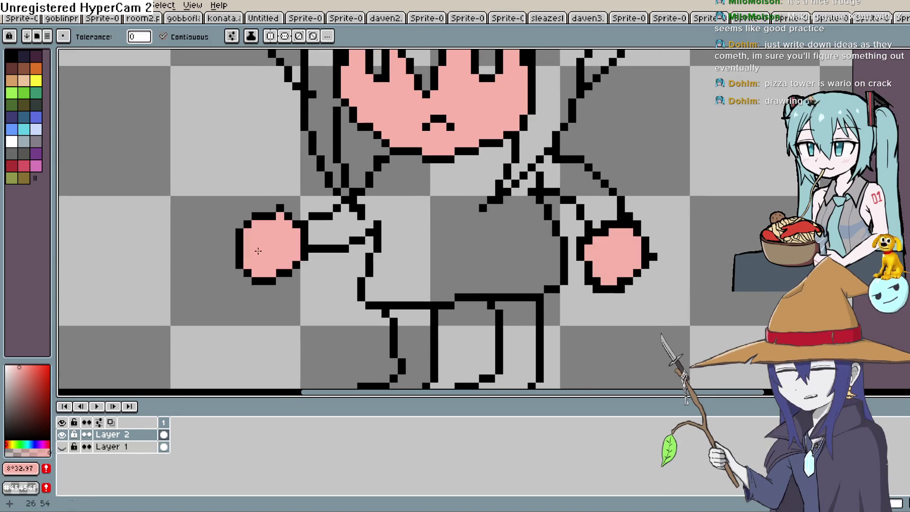
{"action": "scroll", "coordinate": [259, 251], "scroll_direction": "down", "scroll_amount": 3}
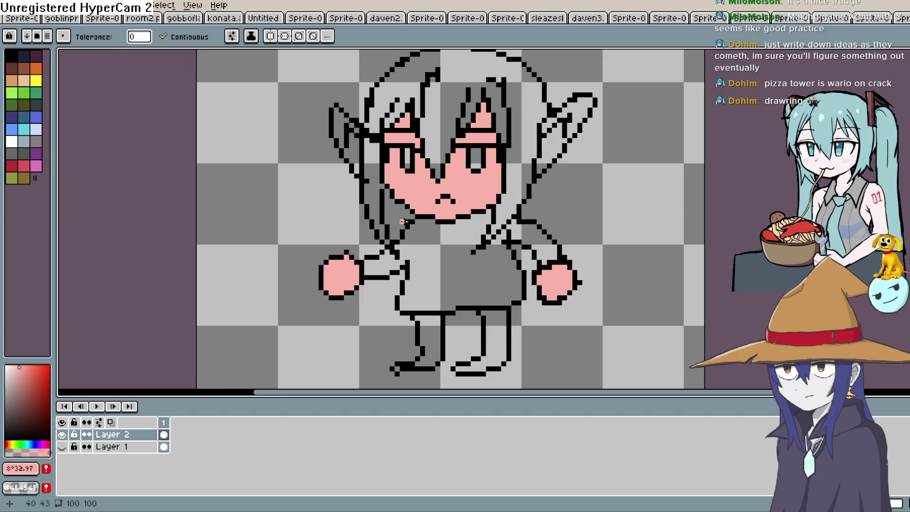
Fill the hair and the strand left of the face dark grey, then resample the skin pink.
{"action": "left_click", "coordinate": [5, 417]}
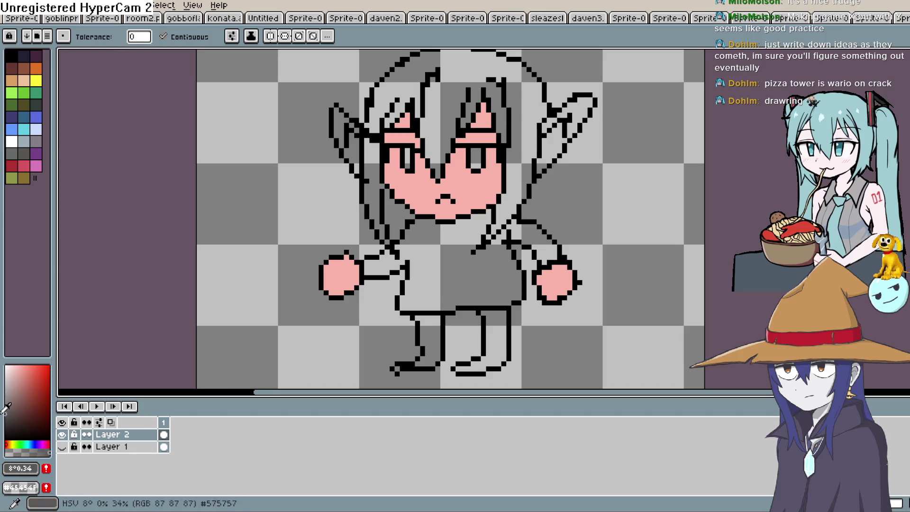
{"action": "left_click", "coordinate": [481, 63]}
{"action": "left_click", "coordinate": [372, 167]}
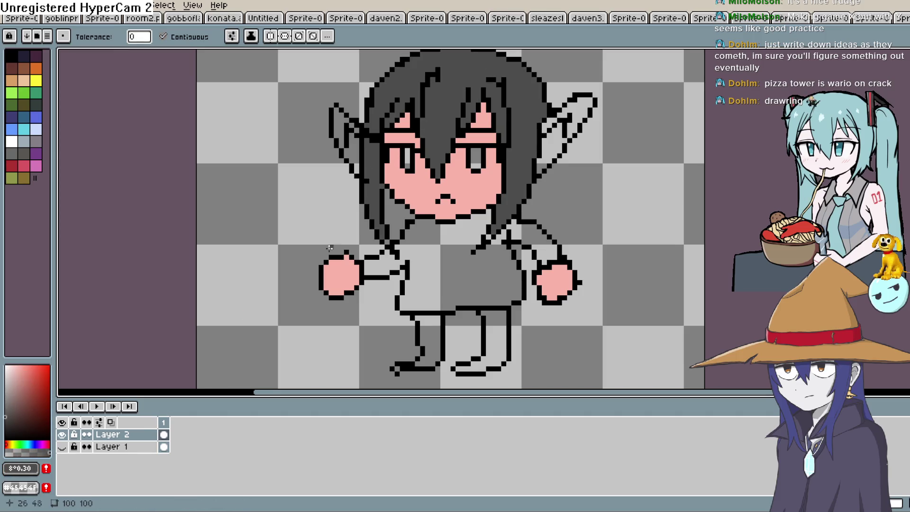
{"action": "left_click", "coordinate": [339, 275], "text": "alt"}
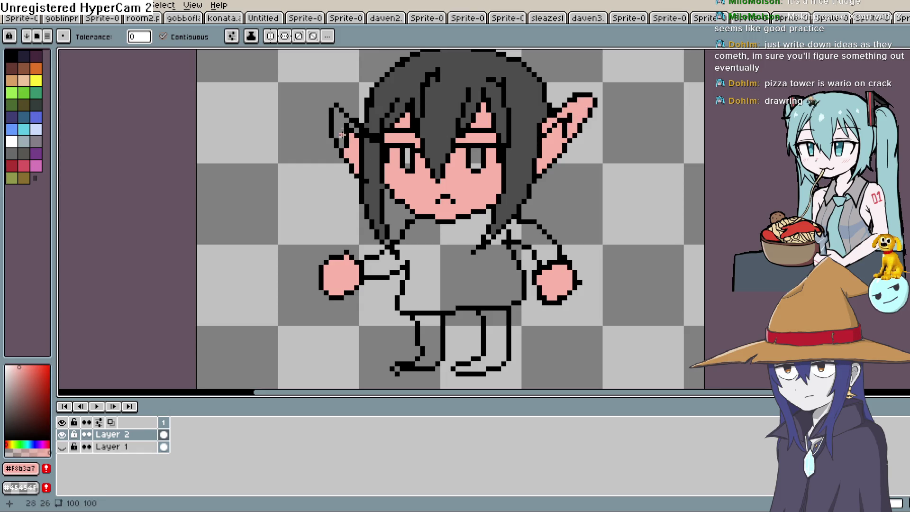
Reframe the whole character and pick white as the drawing colour.
{"action": "left_click_drag", "start_coordinate": [507, 129], "coordinate": [482, 179]}
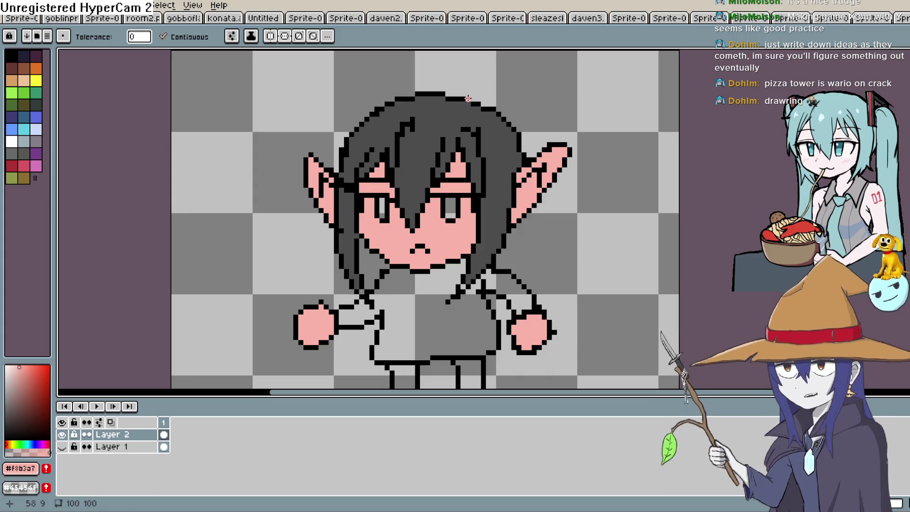
{"action": "mouse_move", "coordinate": [468, 99]}
{"action": "left_mouse_down"}
{"action": "mouse_move", "coordinate": [581, 205]}
{"action": "mouse_move", "coordinate": [652, 137]}
{"action": "mouse_move", "coordinate": [635, 123]}
{"action": "mouse_move", "coordinate": [627, 143]}
{"action": "left_mouse_up"}
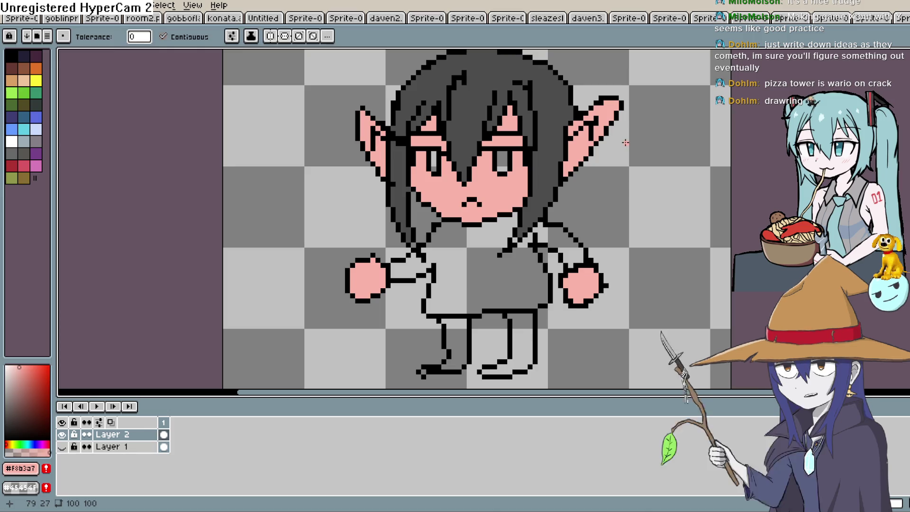
{"action": "scroll", "coordinate": [622, 142], "scroll_direction": "down", "scroll_amount": 2}
{"action": "left_click_drag", "start_coordinate": [621, 137], "coordinate": [615, 158]}
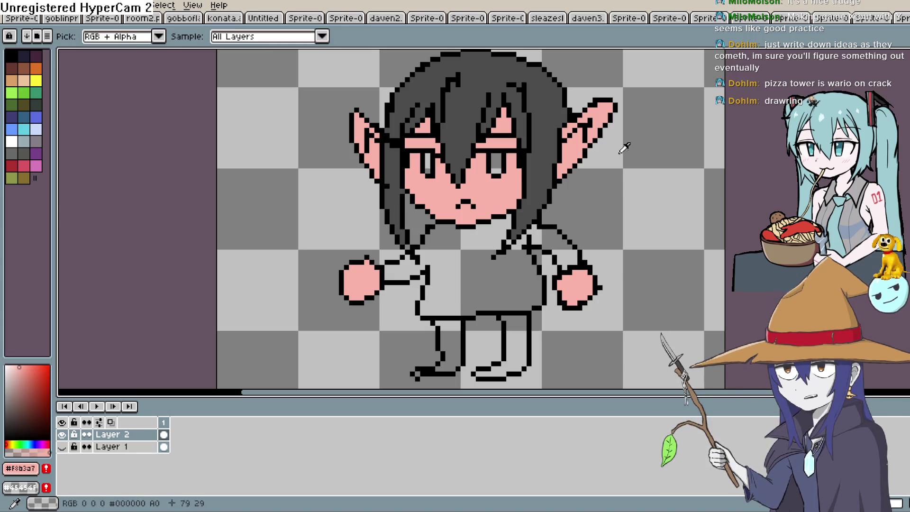
{"action": "left_click", "coordinate": [11, 141]}
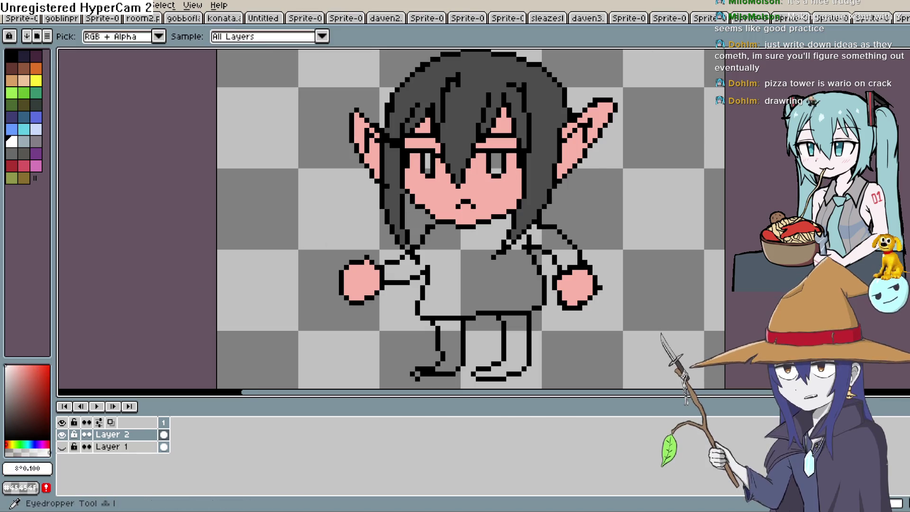
Pencil white pixels into the right eye and along its lower edge.
{"action": "key", "text": "b"}
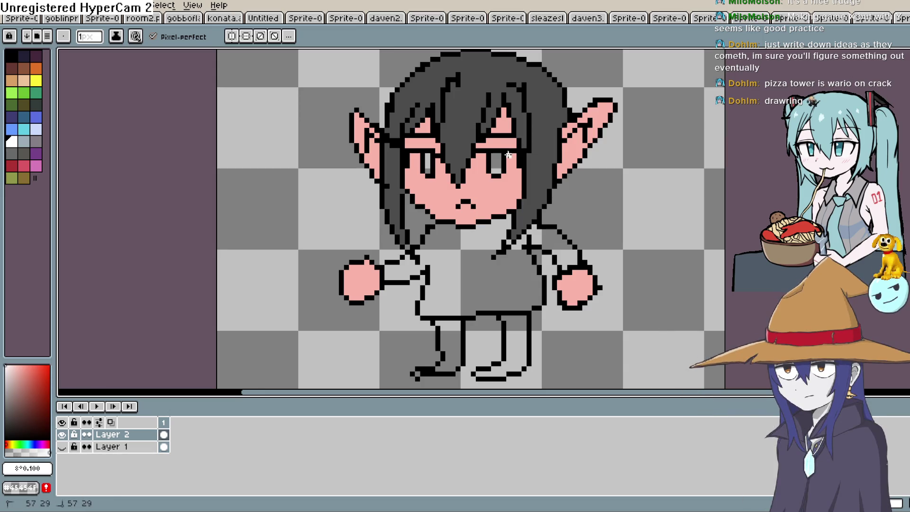
{"action": "left_click", "coordinate": [513, 152]}
{"action": "scroll", "coordinate": [515, 161], "scroll_direction": "up", "scroll_amount": 2}
{"action": "mouse_move", "coordinate": [518, 179]}
{"action": "left_mouse_down"}
{"action": "mouse_move", "coordinate": [465, 158]}
{"action": "mouse_move", "coordinate": [471, 188]}
{"action": "left_mouse_up"}
{"action": "left_click_drag", "start_coordinate": [456, 157], "coordinate": [464, 186]}
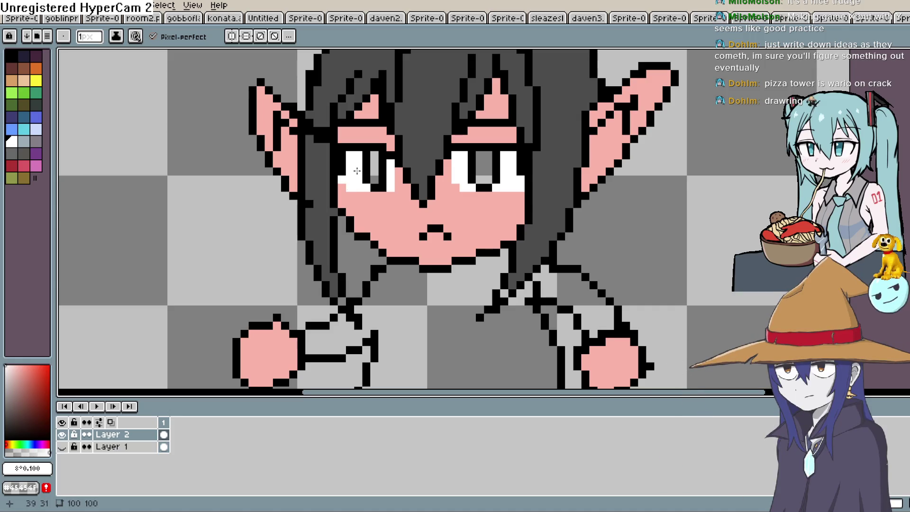
Recentre the sprite and choose a vivid red colour.
{"action": "key", "text": "space"}
{"action": "left_click_drag", "start_coordinate": [576, 166], "coordinate": [556, 174]}
{"action": "scroll", "coordinate": [557, 174], "scroll_direction": "down", "scroll_amount": 5}
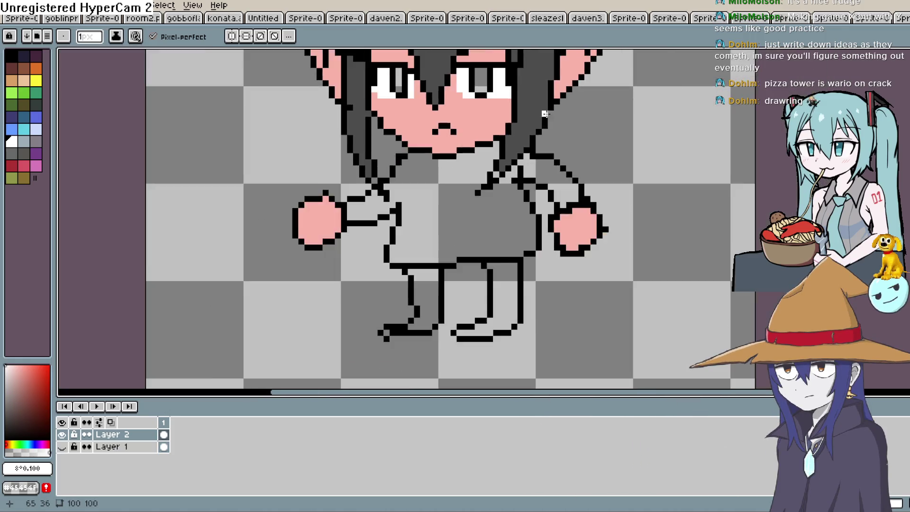
{"action": "left_click_drag", "start_coordinate": [540, 210], "coordinate": [537, 204]}
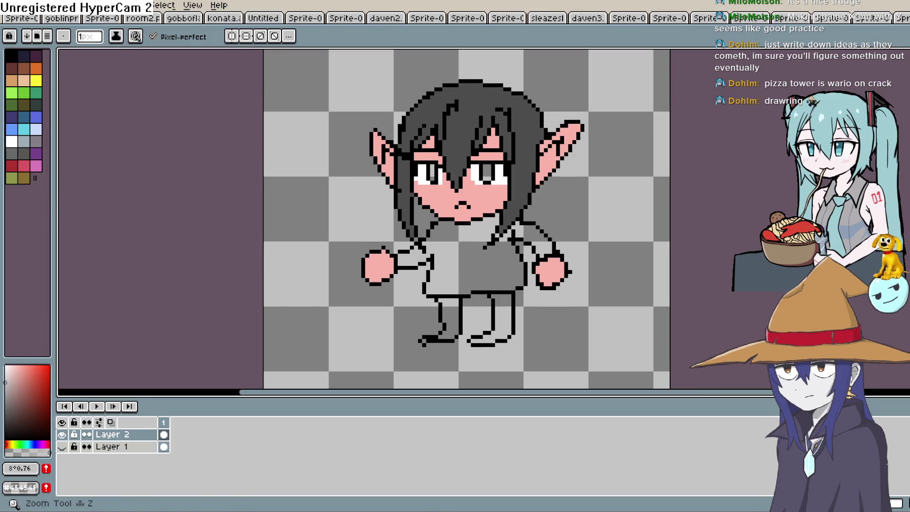
{"action": "key", "text": "alt"}
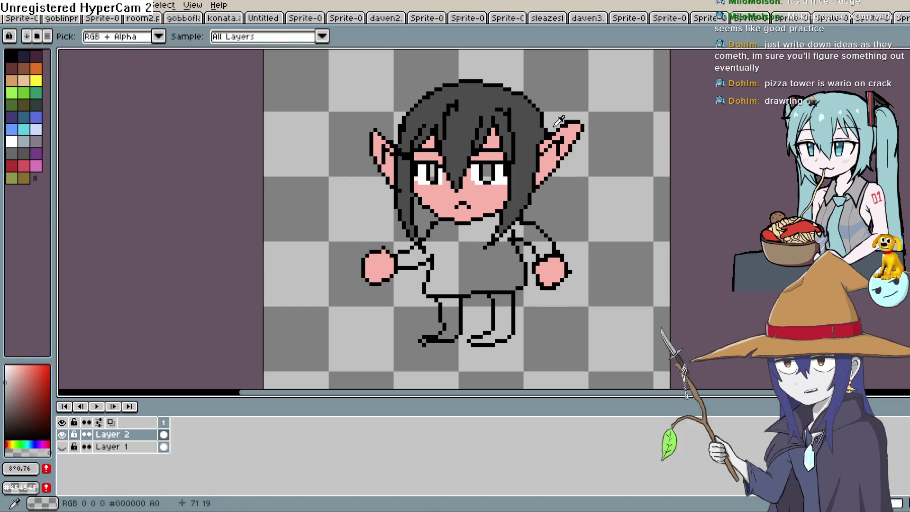
{"action": "left_click", "coordinate": [31, 392]}
{"action": "left_click", "coordinate": [44, 385]}
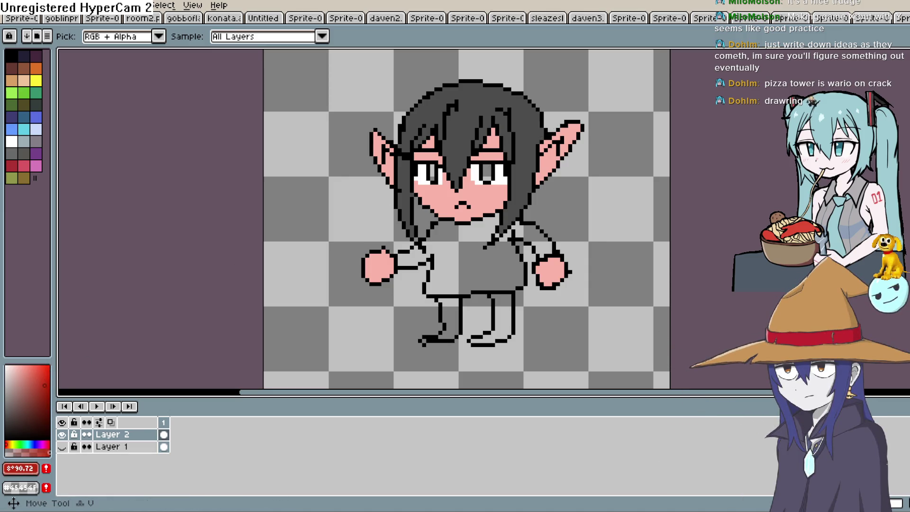
Bucket-fill the grey iris with red, undoing an accidental white fill.
{"action": "key", "text": "g"}
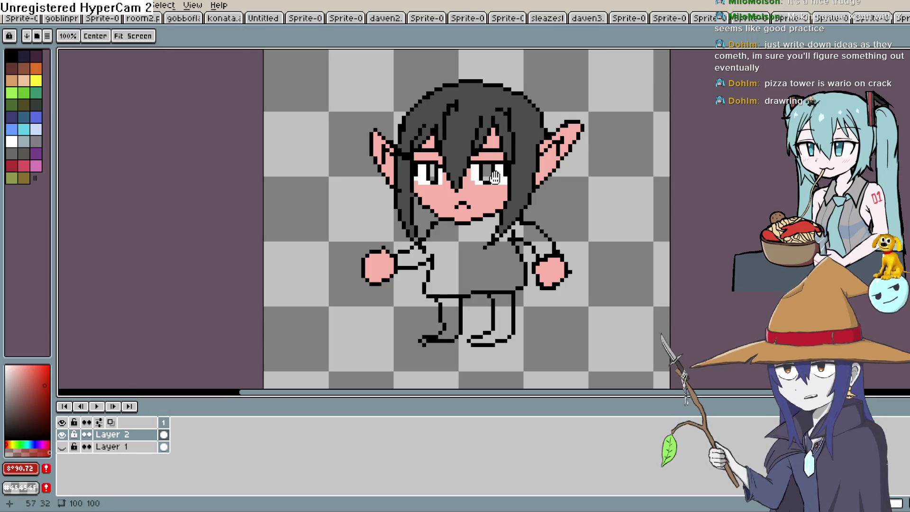
{"action": "scroll", "coordinate": [544, 172], "scroll_direction": "up", "scroll_amount": 1}
{"action": "scroll", "coordinate": [544, 172], "scroll_direction": "up", "scroll_amount": 1}
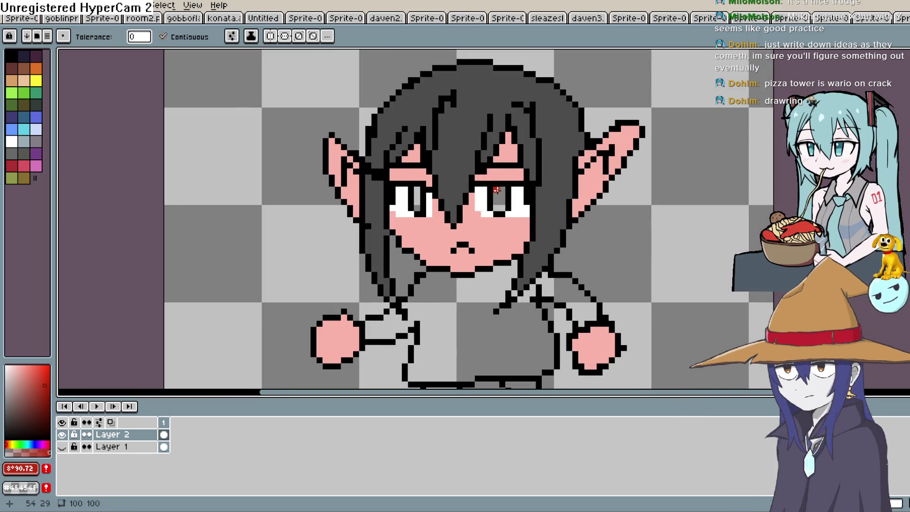
{"action": "left_click", "coordinate": [496, 190]}
{"action": "left_click", "coordinate": [12, 140]}
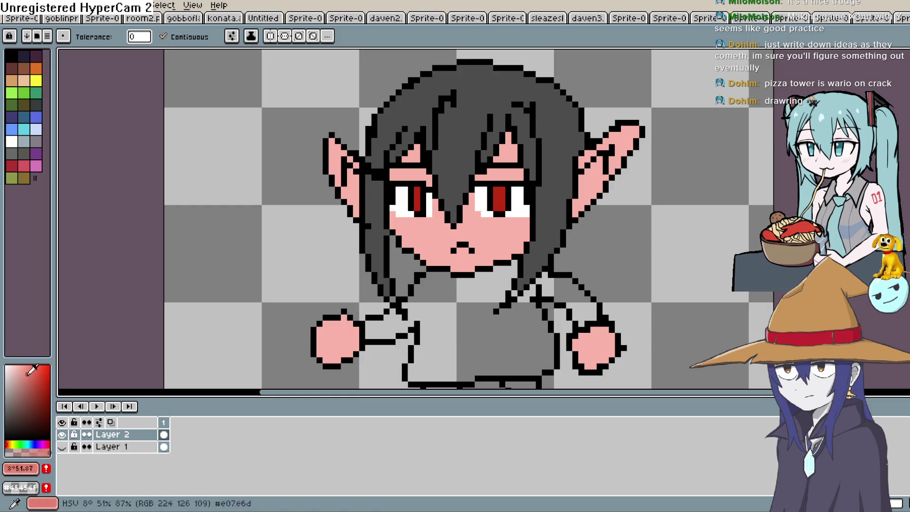
{"action": "left_click", "coordinate": [489, 189]}
{"action": "key", "text": "ctrl+z"}
{"action": "key", "text": "b"}
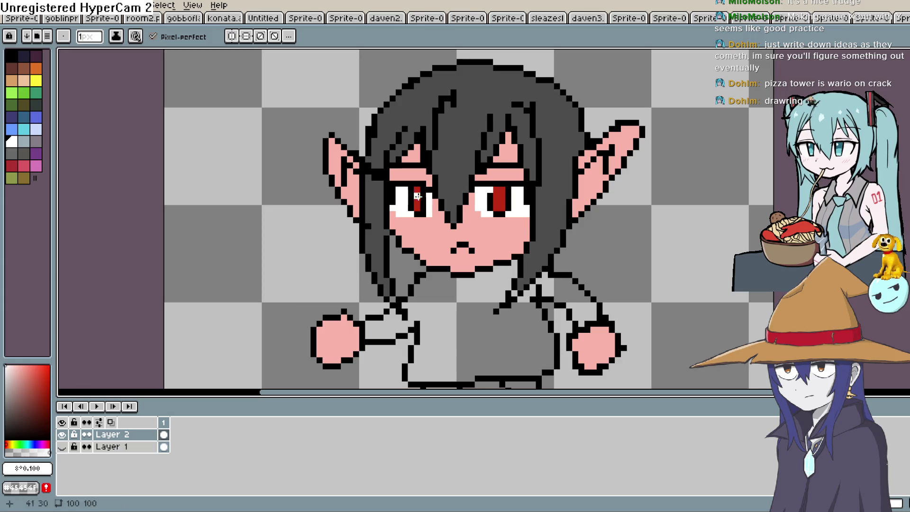
{"action": "mouse_move", "coordinate": [412, 191]}
{"action": "left_mouse_down"}
{"action": "mouse_move", "coordinate": [411, 120]}
{"action": "mouse_move", "coordinate": [400, 164]}
{"action": "left_mouse_up"}
{"action": "left_click_drag", "start_coordinate": [546, 200], "coordinate": [517, 149]}
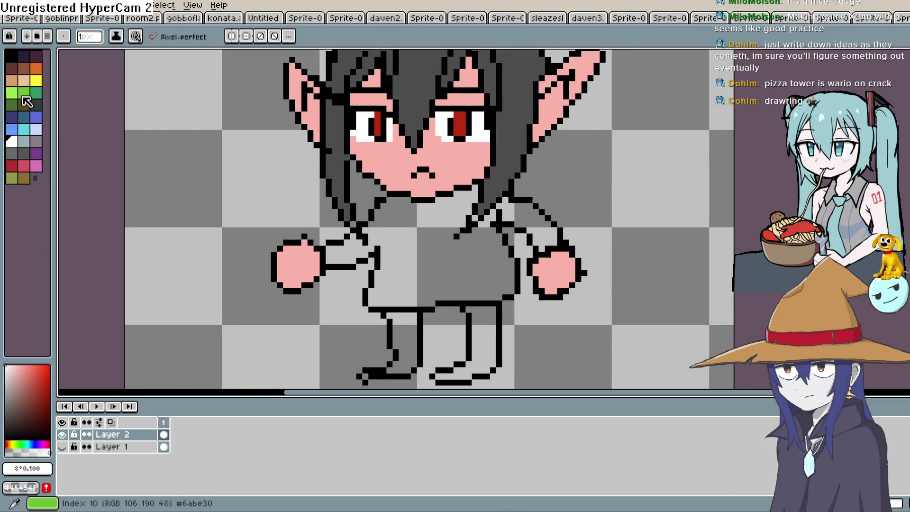
Fill the shirt body and right sleeve with a muted green.
{"action": "left_click", "coordinate": [27, 93]}
{"action": "left_click", "coordinate": [19, 394]}
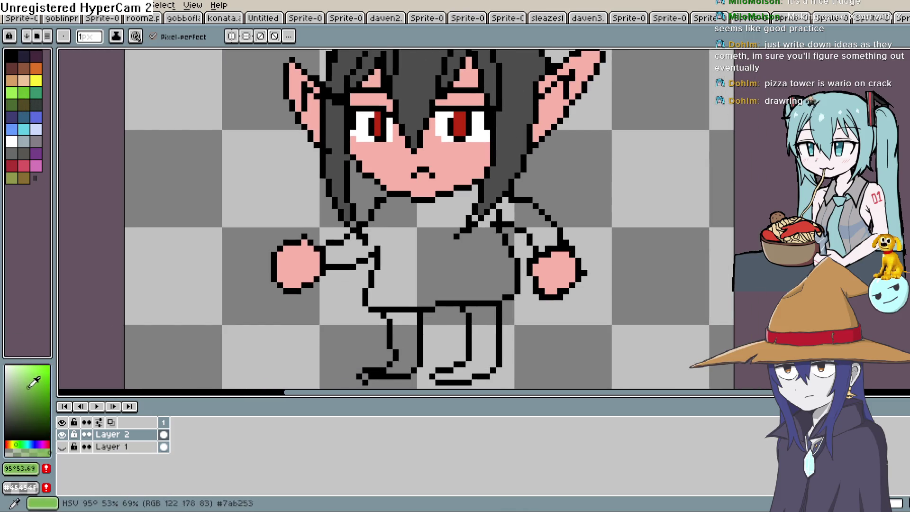
{"action": "key", "text": "g"}
{"action": "left_click", "coordinate": [442, 258]}
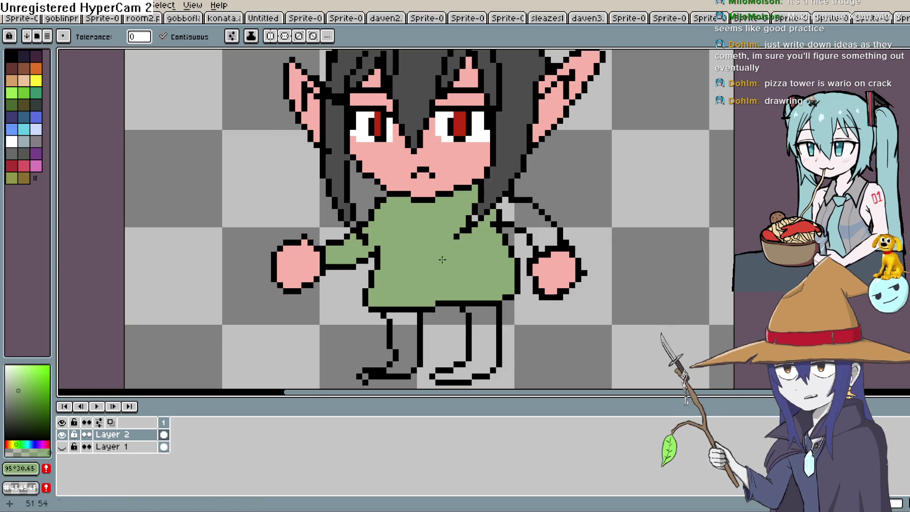
{"action": "left_click", "coordinate": [517, 225]}
{"action": "scroll", "coordinate": [474, 303], "scroll_direction": "down", "scroll_amount": 4}
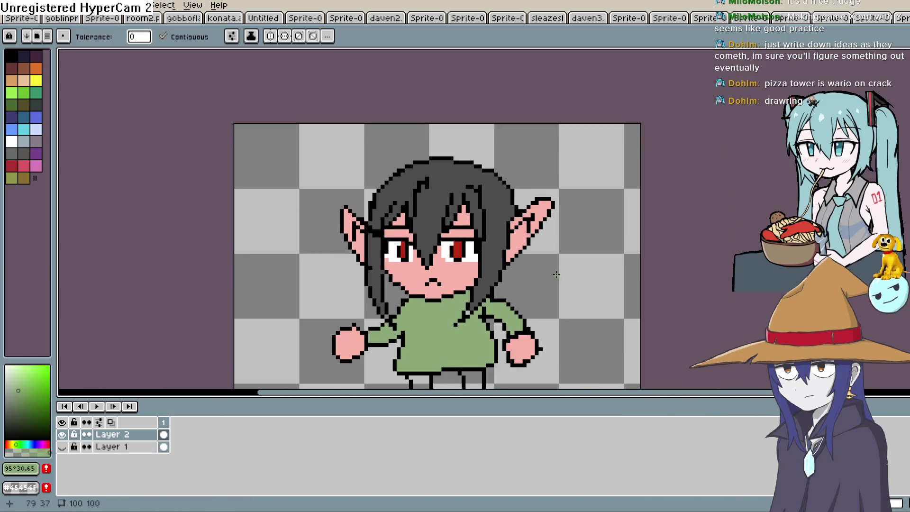
{"action": "left_click_drag", "start_coordinate": [564, 304], "coordinate": [536, 207]}
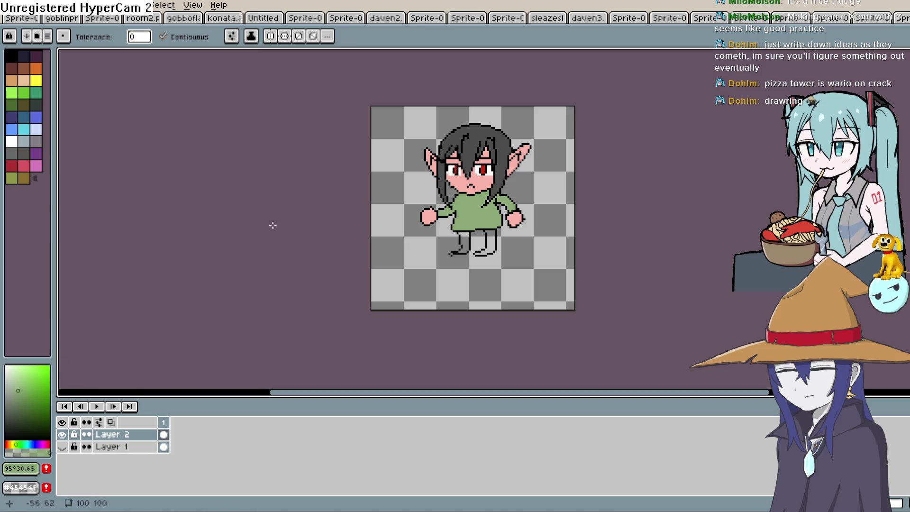
Sample the pink skin and shift it to a lighter, desaturated greyish tone.
{"action": "key", "text": "i"}
{"action": "left_click", "coordinate": [476, 177]}
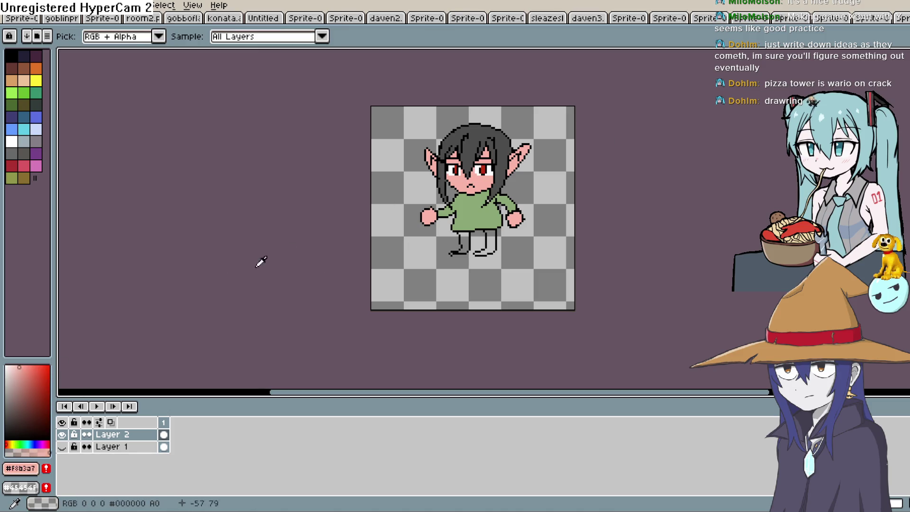
{"action": "left_click", "coordinate": [16, 367]}
{"action": "left_click", "coordinate": [7, 443]}
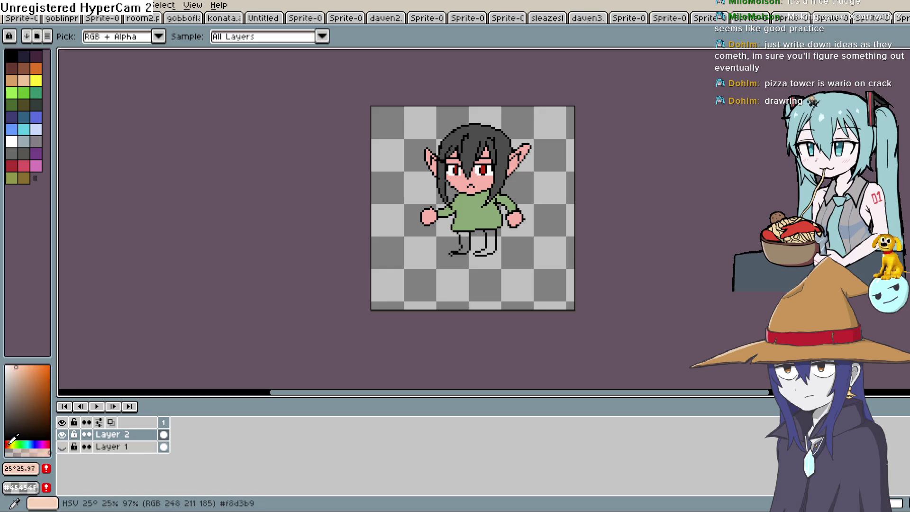
{"action": "left_click_drag", "start_coordinate": [15, 374], "coordinate": [8, 384]}
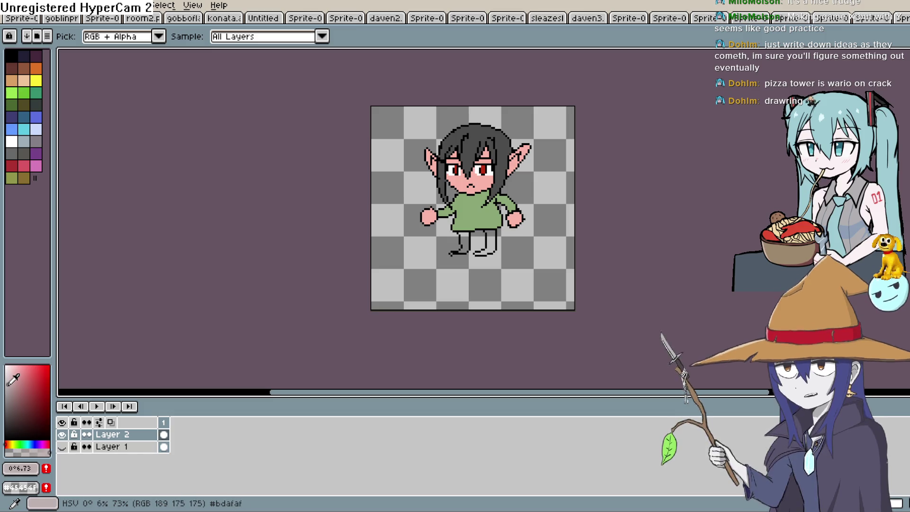
{"action": "key", "text": "h"}
{"action": "key", "text": "b"}
{"action": "scroll", "coordinate": [464, 142], "scroll_direction": "up", "scroll_amount": 3}
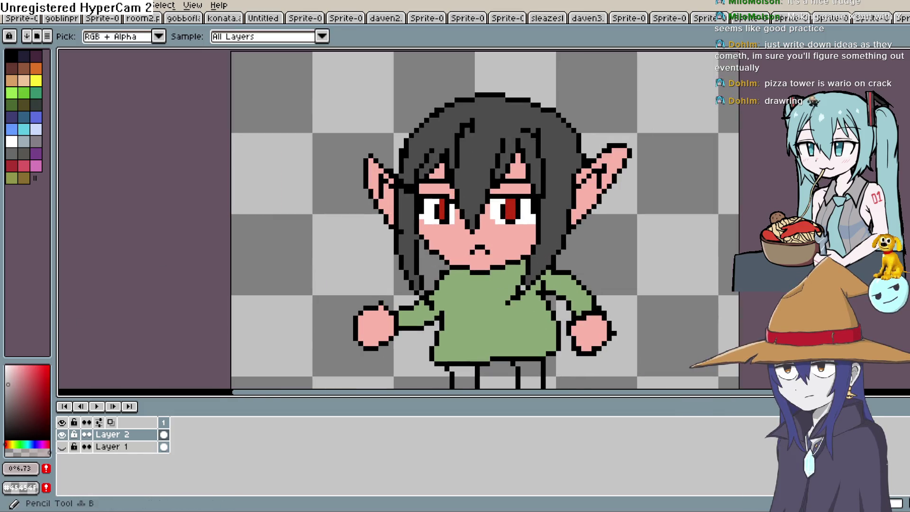
{"action": "key", "text": "shift+g"}
Fill the face, cheek spot beside the left eye and left ear with the grey skin.
{"action": "left_click", "coordinate": [507, 245]}
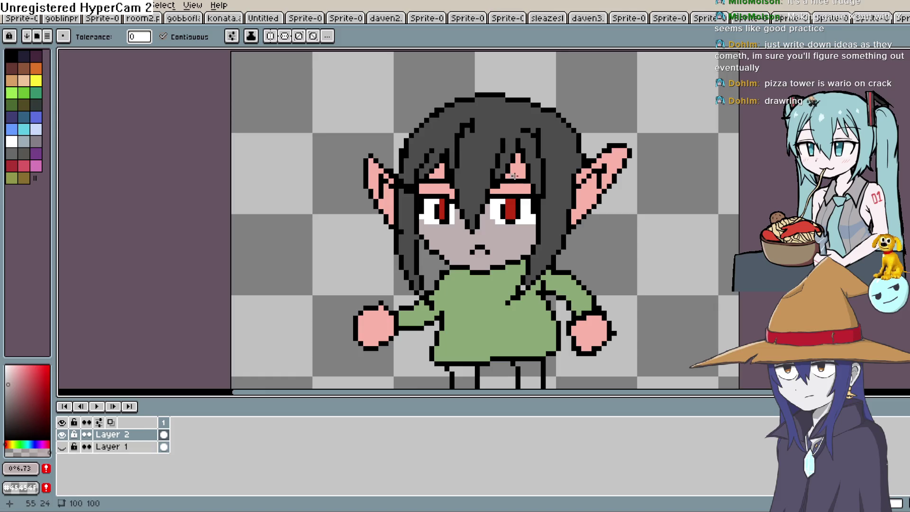
{"action": "left_click", "coordinate": [442, 176]}
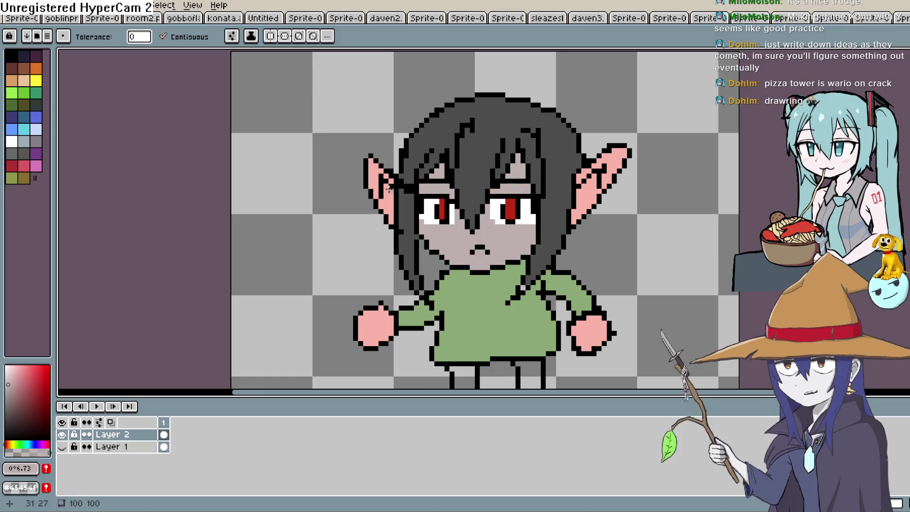
{"action": "left_click", "coordinate": [386, 209]}
{"action": "left_click", "coordinate": [389, 181]}
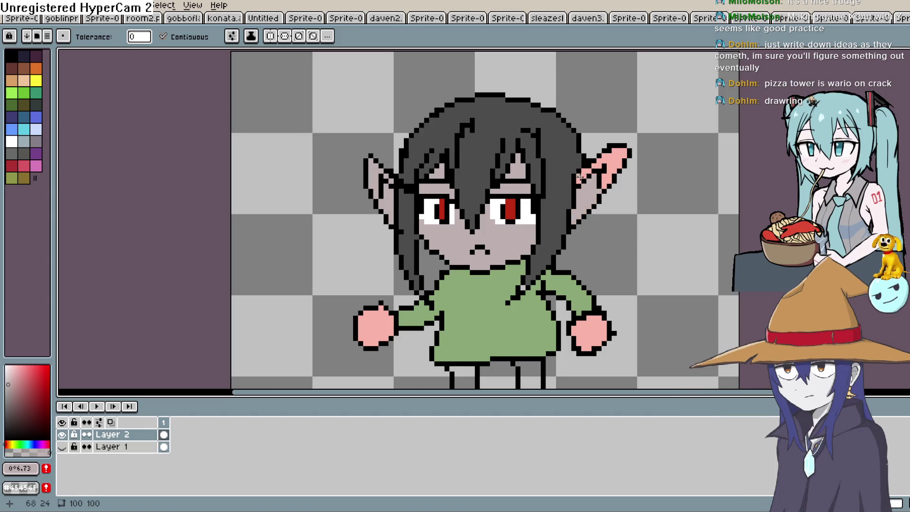
Fill both hands and both legs with the grey skin colour.
{"action": "left_click_drag", "start_coordinate": [612, 155], "coordinate": [605, 67]}
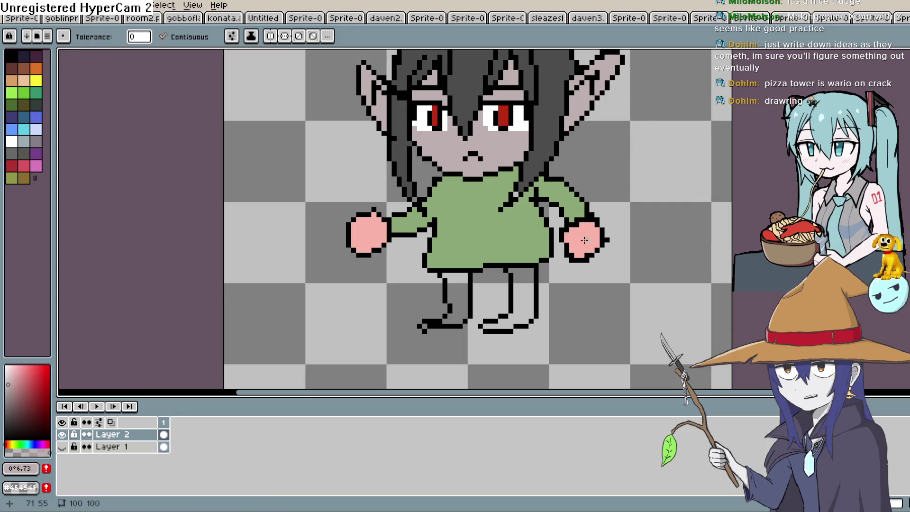
{"action": "left_click", "coordinate": [581, 240]}
{"action": "left_click", "coordinate": [365, 232]}
{"action": "left_click", "coordinate": [451, 277]}
{"action": "left_click", "coordinate": [526, 289]}
{"action": "scroll", "coordinate": [540, 232], "scroll_direction": "down", "scroll_amount": 4}
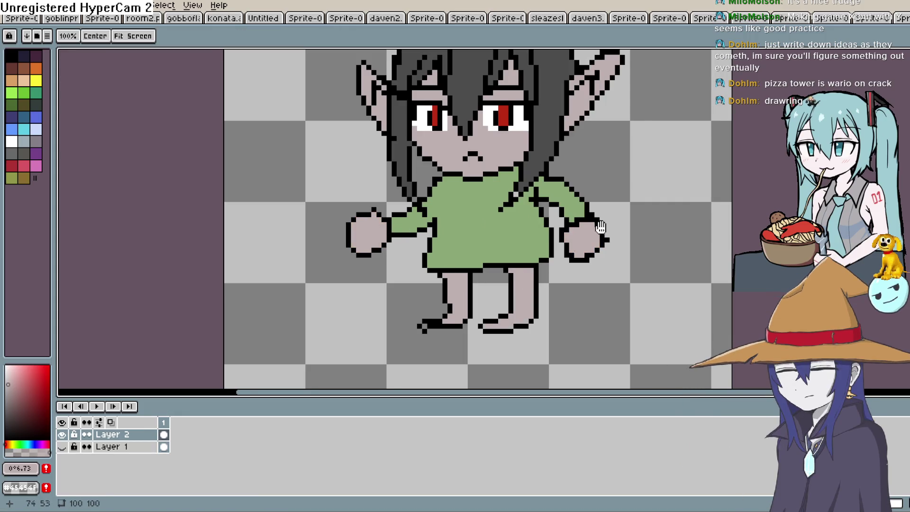
{"action": "mouse_move", "coordinate": [564, 223]}
{"action": "left_mouse_down"}
{"action": "mouse_move", "coordinate": [563, 213]}
{"action": "mouse_move", "coordinate": [557, 234]}
{"action": "left_mouse_up"}
{"action": "scroll", "coordinate": [557, 233], "scroll_direction": "up", "scroll_amount": 5}
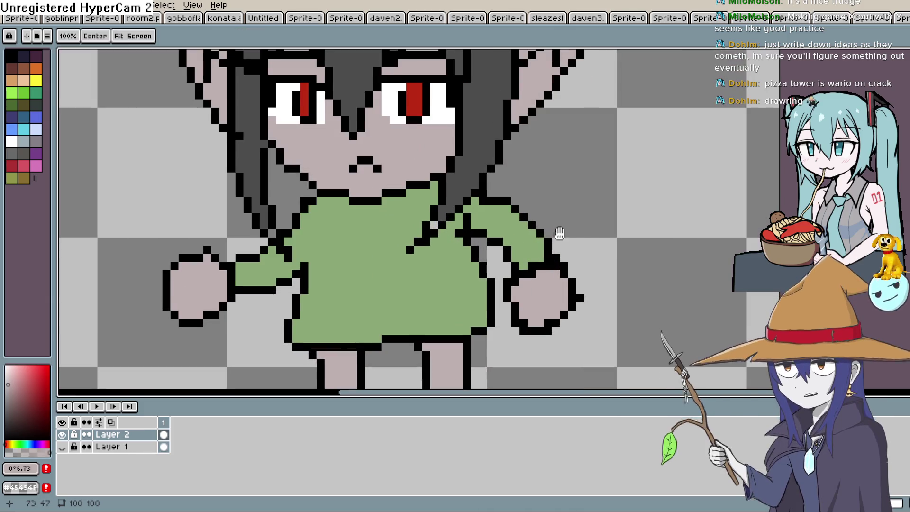
{"action": "left_click_drag", "start_coordinate": [560, 233], "coordinate": [553, 268]}
{"action": "left_click_drag", "start_coordinate": [527, 210], "coordinate": [530, 243]}
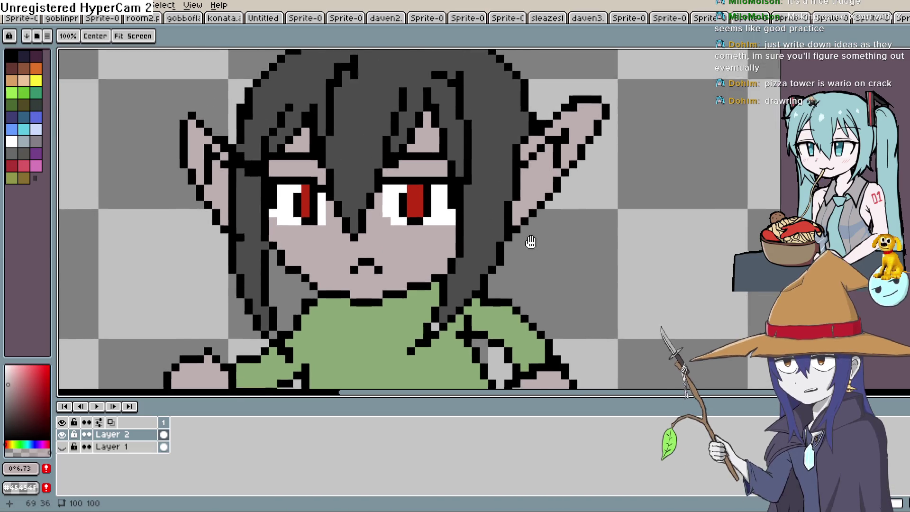
Sample black and redraw the curled antenna line above the elf's head.
{"action": "key", "text": "i"}
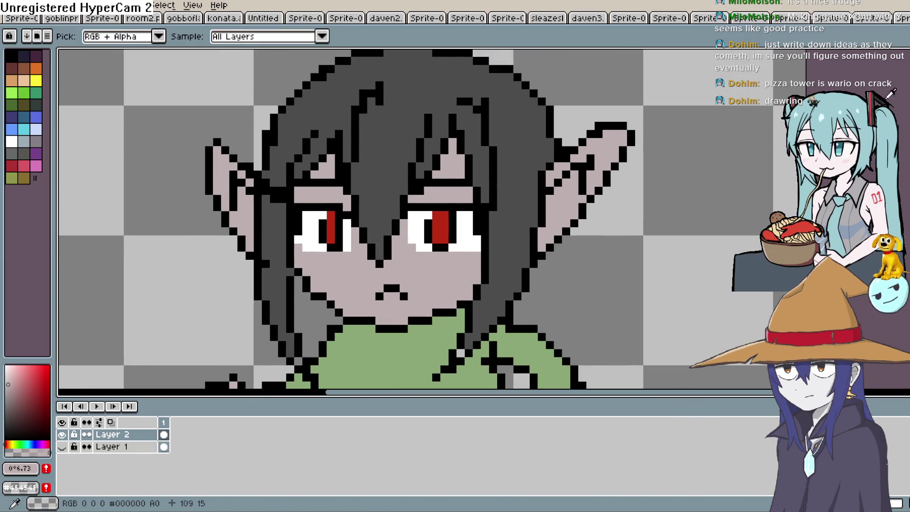
{"action": "scroll", "coordinate": [502, 149], "scroll_direction": "up", "scroll_amount": 3}
{"action": "left_click", "coordinate": [464, 108]}
{"action": "key", "text": "b"}
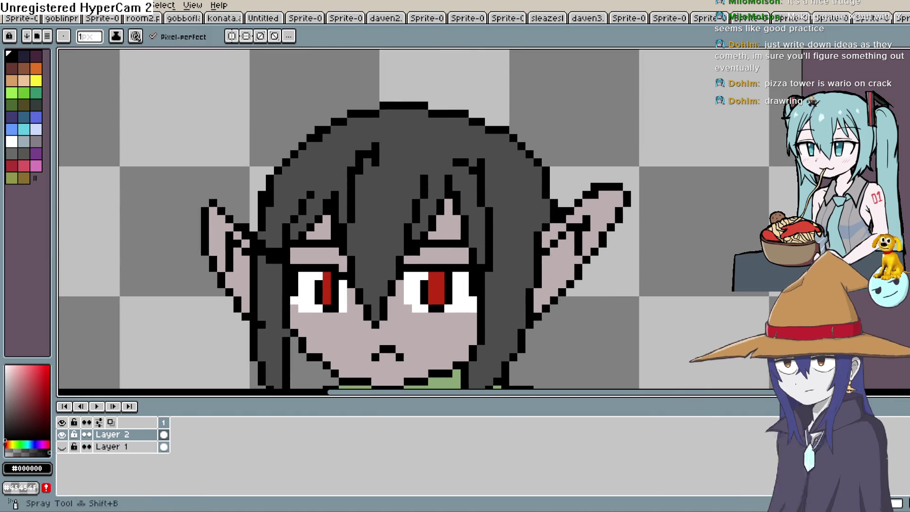
{"action": "left_click_drag", "start_coordinate": [476, 57], "coordinate": [537, 130]}
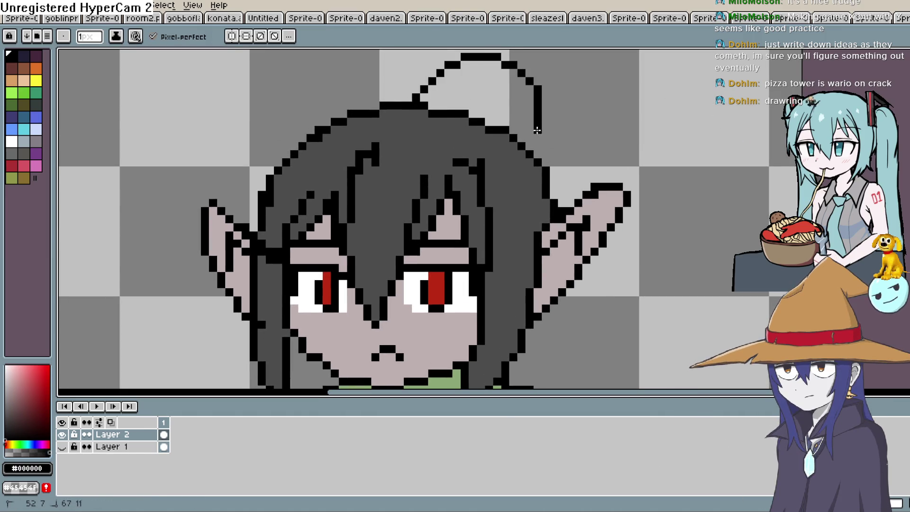
{"action": "key", "text": "ctrl+z"}
{"action": "mouse_move", "coordinate": [417, 100]}
{"action": "left_mouse_down"}
{"action": "mouse_move", "coordinate": [443, 79]}
{"action": "mouse_move", "coordinate": [548, 170]}
{"action": "left_mouse_up"}
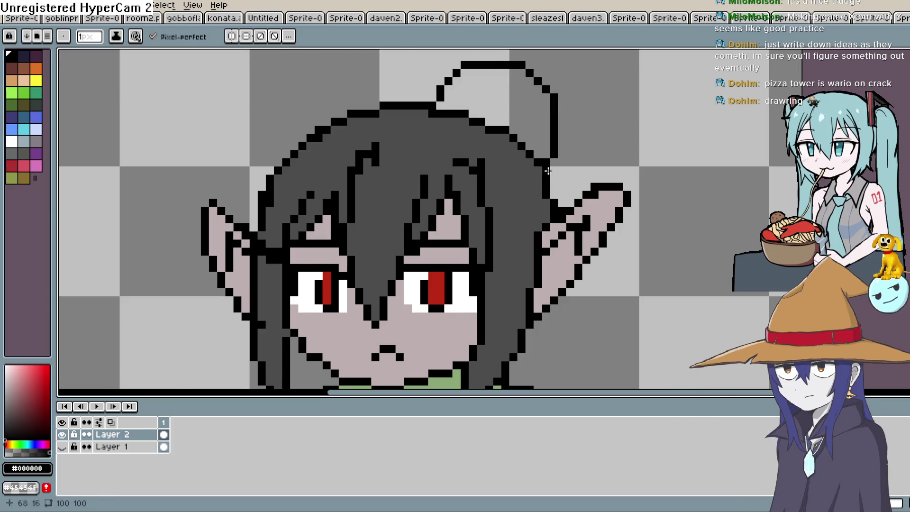
{"action": "key", "text": "h"}
{"action": "left_click_drag", "start_coordinate": [586, 208], "coordinate": [583, 122]}
{"action": "scroll", "coordinate": [583, 123], "scroll_direction": "down", "scroll_amount": 2}
{"action": "key", "text": "b"}
{"action": "scroll", "coordinate": [522, 132], "scroll_direction": "up", "scroll_amount": 3}
{"action": "scroll", "coordinate": [437, 119], "scroll_direction": "down", "scroll_amount": 4}
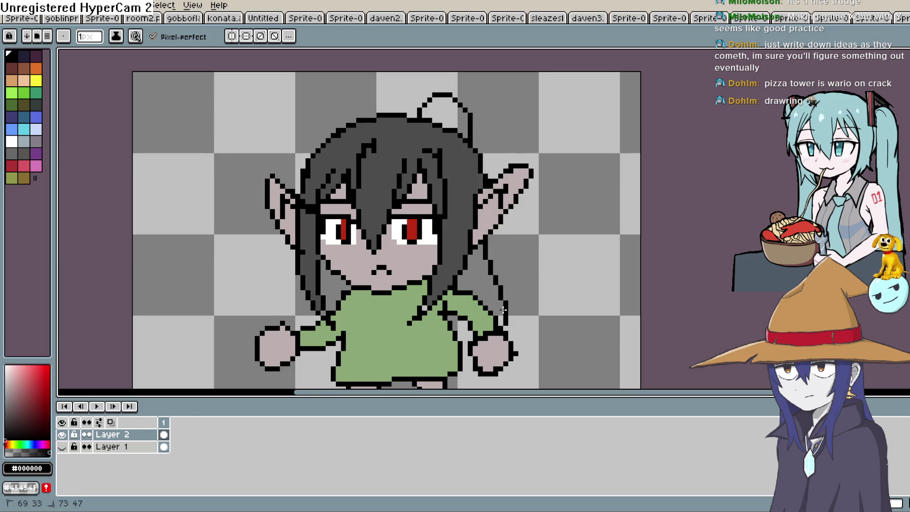
Eyedrop the dark grey hair colour and bucket-fill the hair bun with it.
{"action": "key", "text": "i"}
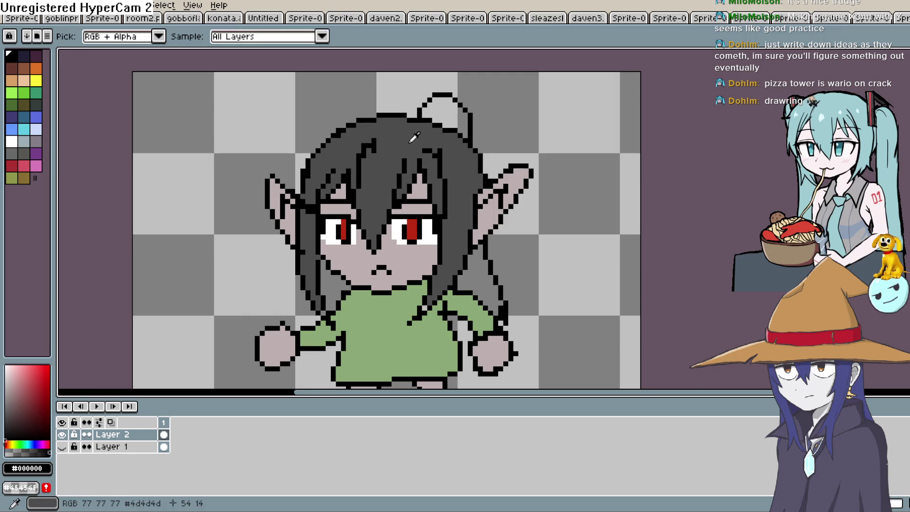
{"action": "key", "text": "e"}
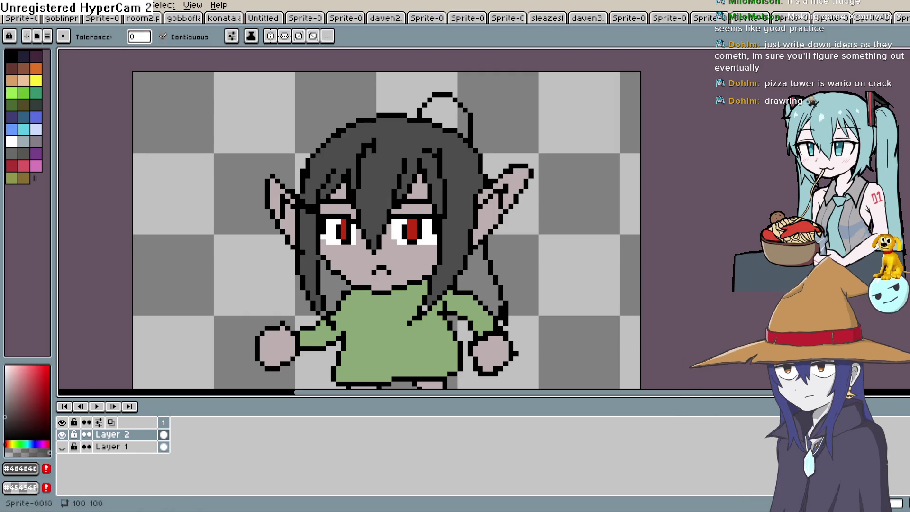
{"action": "key", "text": "g"}
{"action": "left_click", "coordinate": [452, 115]}
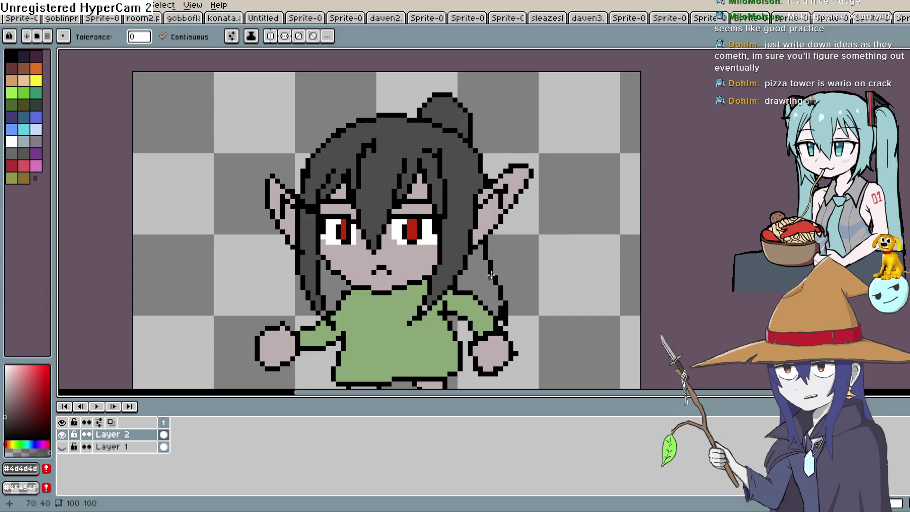
{"action": "key", "text": "space"}
{"action": "mouse_move", "coordinate": [482, 289]}
{"action": "left_mouse_down"}
{"action": "mouse_move", "coordinate": [480, 237]}
{"action": "mouse_move", "coordinate": [476, 259]}
{"action": "left_mouse_up"}
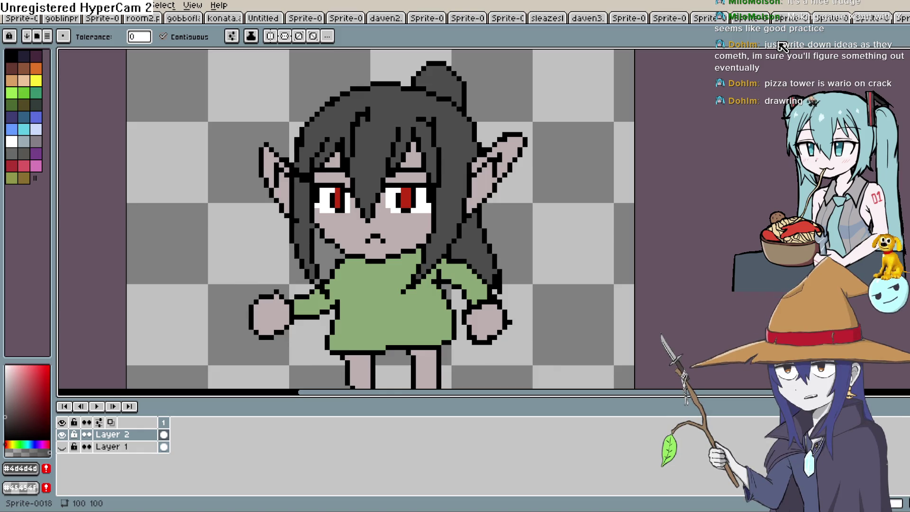
{"action": "scroll", "coordinate": [783, 45], "scroll_direction": "left", "scroll_amount": 3}
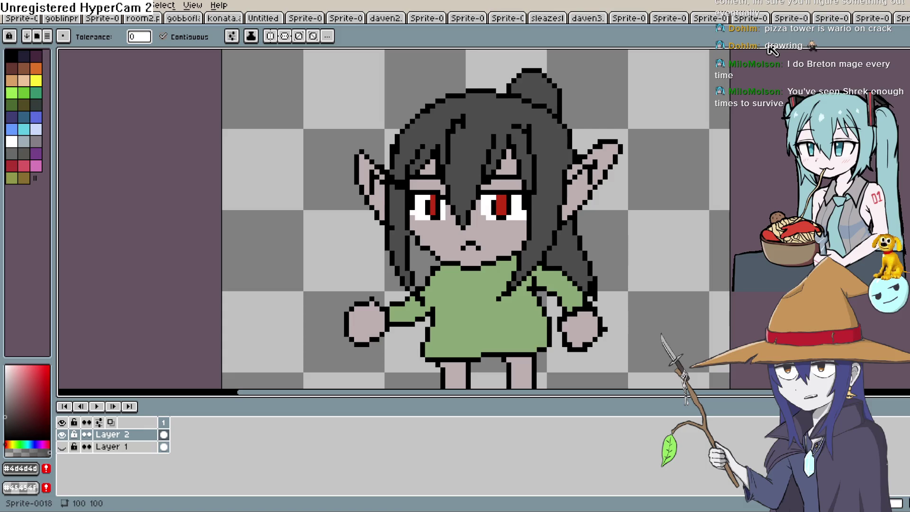
{"action": "scroll", "coordinate": [772, 49], "scroll_direction": "down", "scroll_amount": 2}
{"action": "scroll", "coordinate": [620, 207], "scroll_direction": "up", "scroll_amount": 2}
{"action": "left_click_drag", "start_coordinate": [619, 206], "coordinate": [604, 223]}
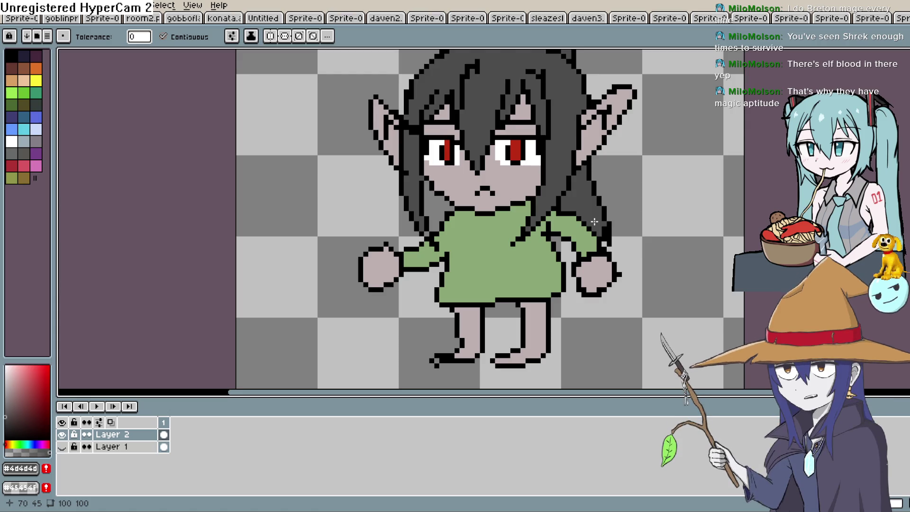
{"action": "key", "text": "space"}
{"action": "left_click_drag", "start_coordinate": [531, 194], "coordinate": [467, 248]}
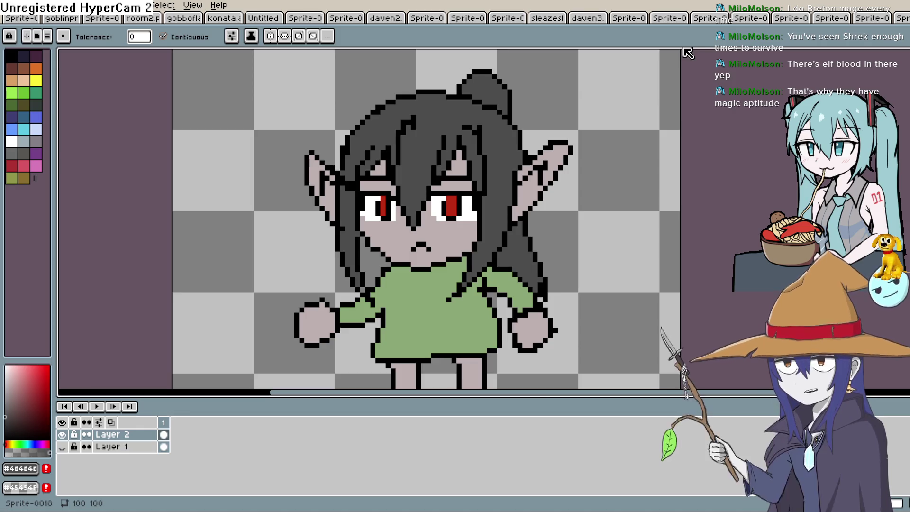
{"action": "left_click_drag", "start_coordinate": [514, 208], "coordinate": [533, 151]}
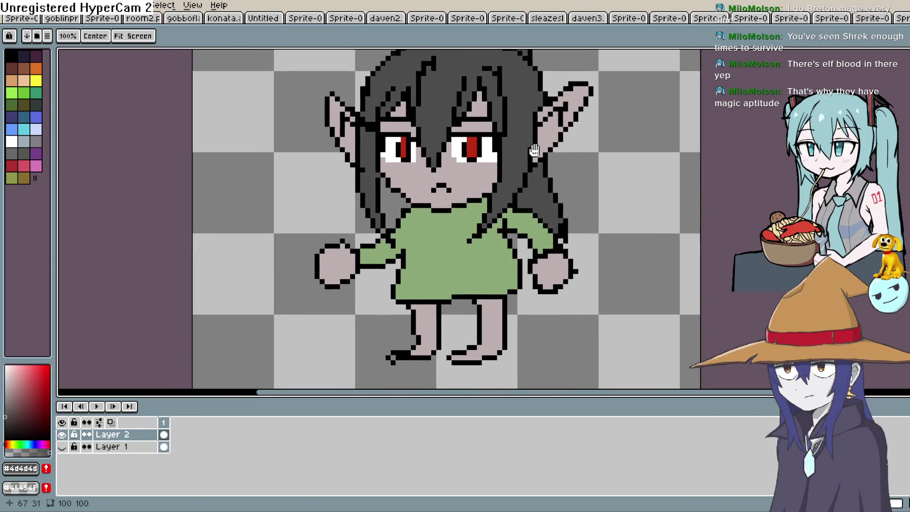
{"action": "scroll", "coordinate": [526, 199], "scroll_direction": "down", "scroll_amount": 3}
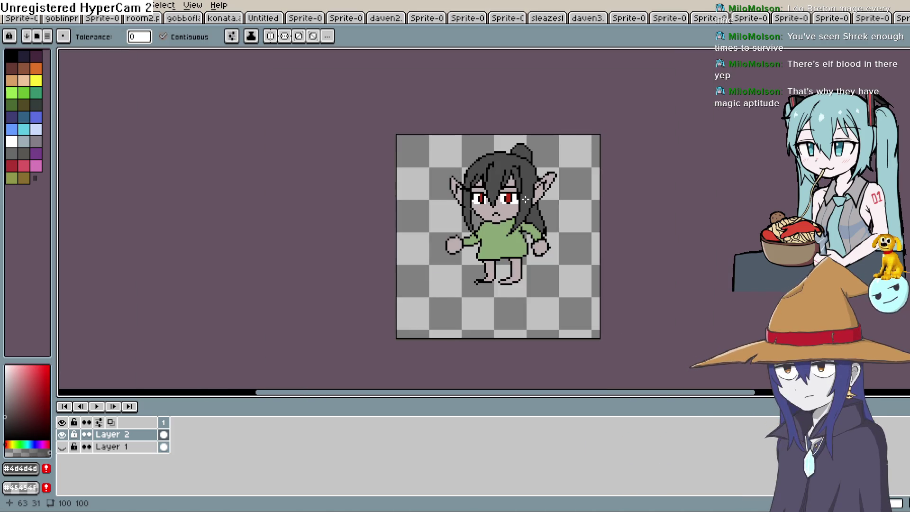
{"action": "mouse_move", "coordinate": [513, 230]}
{"action": "left_mouse_down"}
{"action": "mouse_move", "coordinate": [530, 176]}
{"action": "mouse_move", "coordinate": [521, 182]}
{"action": "left_mouse_up"}
{"action": "scroll", "coordinate": [530, 177], "scroll_direction": "up", "scroll_amount": 1}
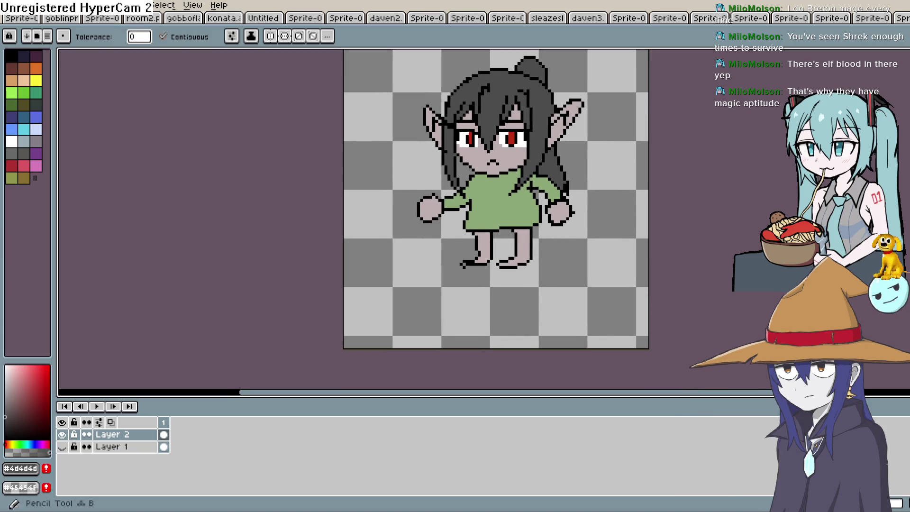
{"action": "left_click", "coordinate": [497, 208]}
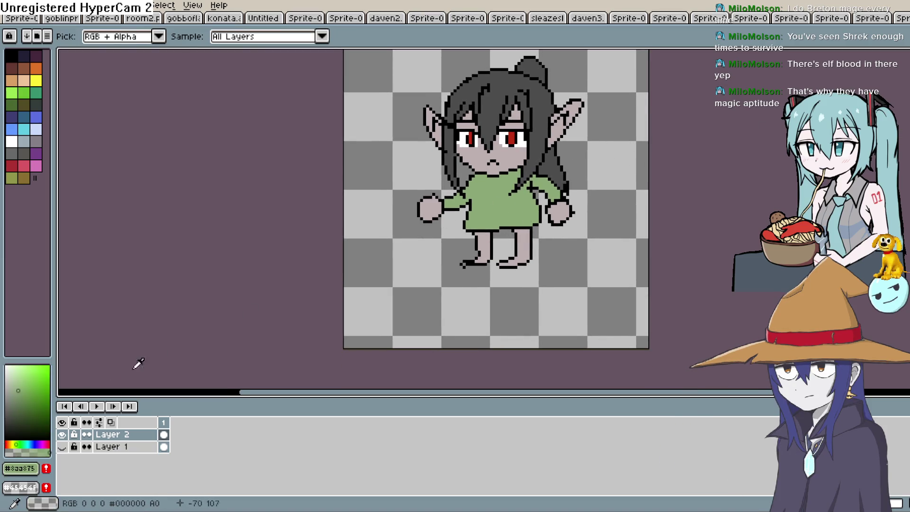
{"action": "key", "text": "space"}
{"action": "mouse_move", "coordinate": [592, 159]}
{"action": "left_mouse_down"}
{"action": "mouse_move", "coordinate": [579, 157]}
{"action": "mouse_move", "coordinate": [568, 175]}
{"action": "left_mouse_up"}
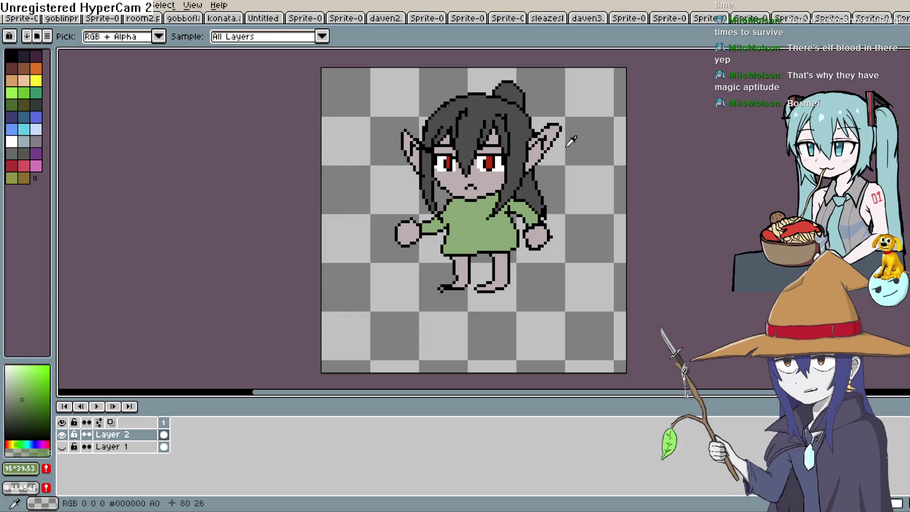
{"action": "mouse_move", "coordinate": [536, 121]}
{"action": "left_mouse_down"}
{"action": "mouse_move", "coordinate": [503, 200]}
{"action": "mouse_move", "coordinate": [503, 227]}
{"action": "left_mouse_up"}
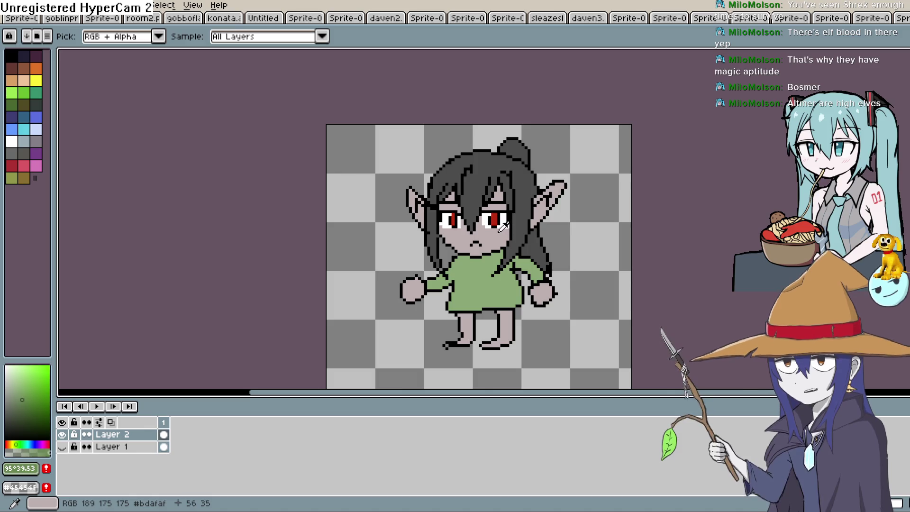
{"action": "scroll", "coordinate": [504, 227], "scroll_direction": "up", "scroll_amount": 1}
{"action": "key", "text": "space"}
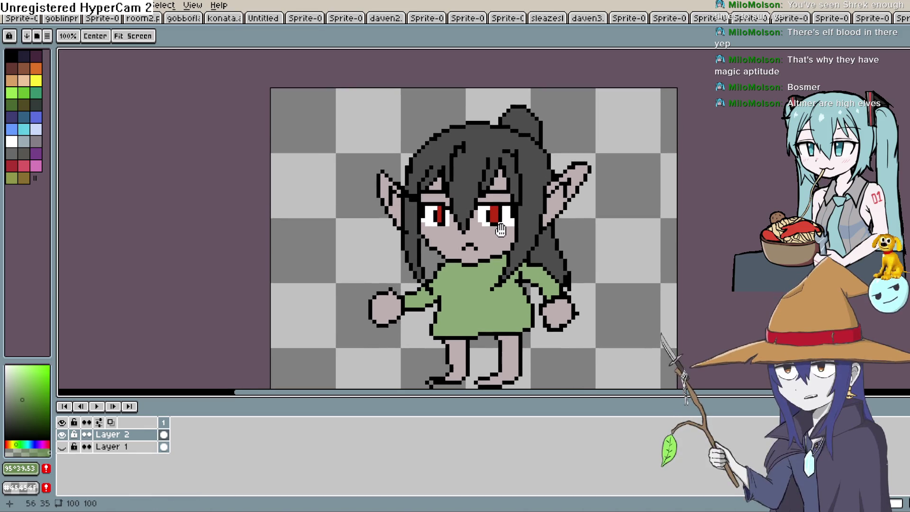
{"action": "left_click_drag", "start_coordinate": [501, 210], "coordinate": [506, 234]}
{"action": "key", "text": "alt"}
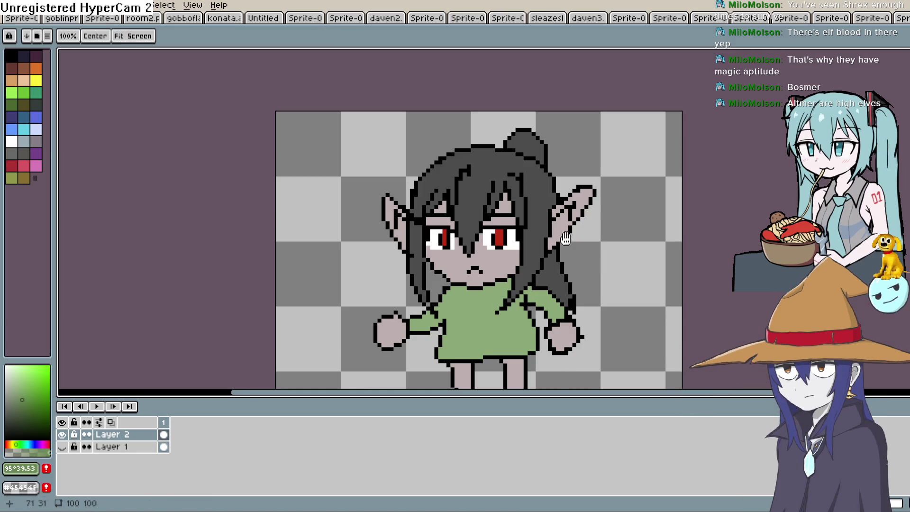
{"action": "scroll", "coordinate": [620, 138], "scroll_direction": "down", "scroll_amount": 3}
{"action": "left_click_drag", "start_coordinate": [21, 395], "coordinate": [5, 402]}
{"action": "key", "text": "g"}
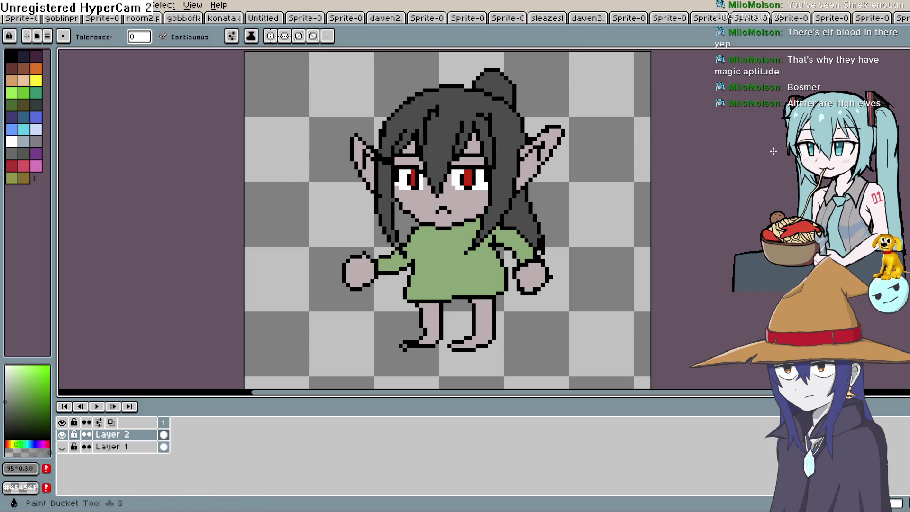
Draw a short dark pixel line along the green shirt's bottom edge between the legs.
{"action": "left_click_drag", "start_coordinate": [540, 219], "coordinate": [537, 179]}
{"action": "key", "text": "b"}
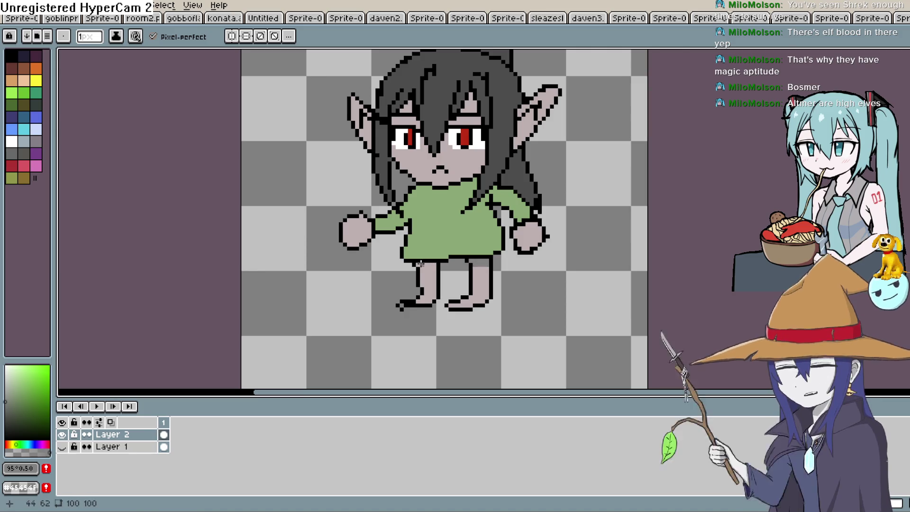
{"action": "left_click_drag", "start_coordinate": [421, 263], "coordinate": [433, 264]}
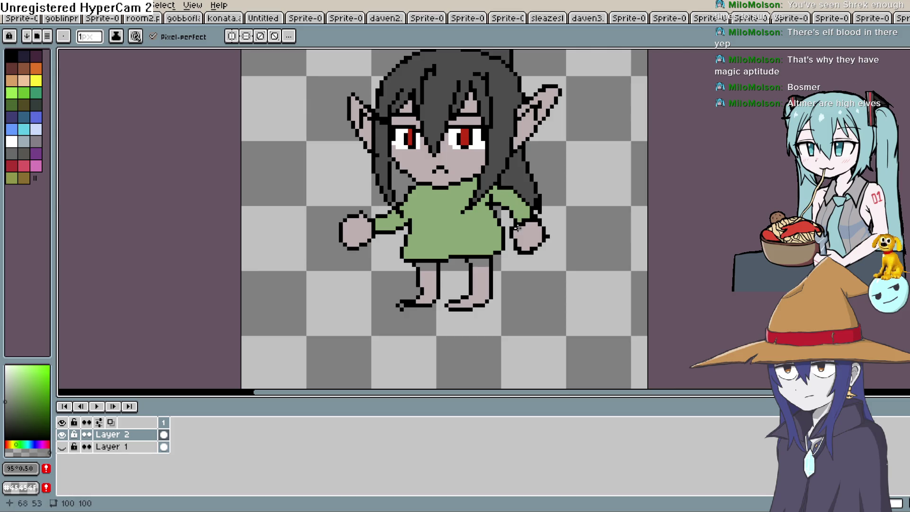
{"action": "scroll", "coordinate": [517, 228], "scroll_direction": "up", "scroll_amount": 2}
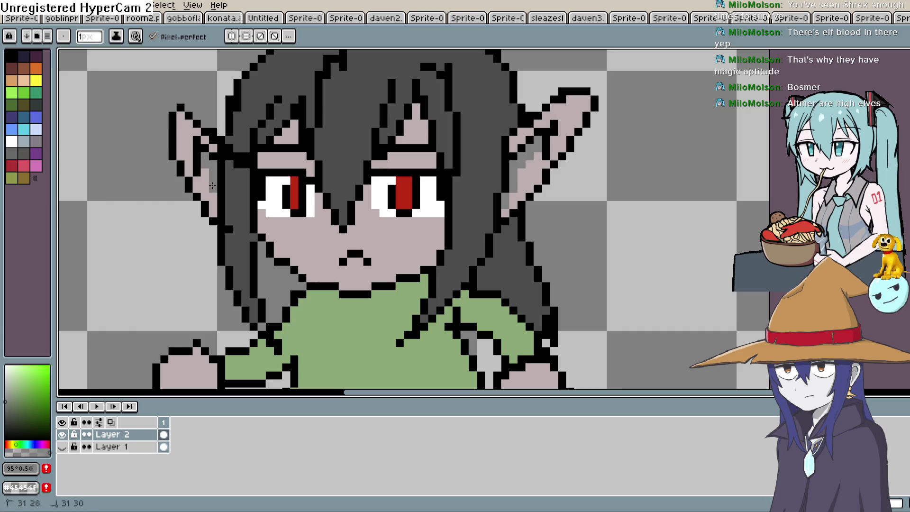
{"action": "left_click_drag", "start_coordinate": [310, 138], "coordinate": [702, 56]}
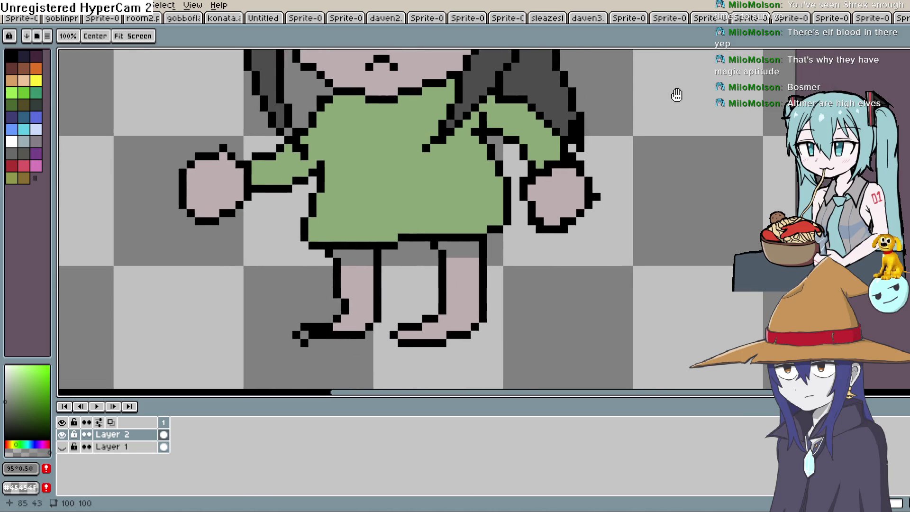
{"action": "scroll", "coordinate": [682, 158], "scroll_direction": "down", "scroll_amount": 4}
{"action": "mouse_move", "coordinate": [669, 167]}
{"action": "left_mouse_down"}
{"action": "mouse_move", "coordinate": [639, 209]}
{"action": "mouse_move", "coordinate": [623, 177]}
{"action": "mouse_move", "coordinate": [609, 181]}
{"action": "mouse_move", "coordinate": [607, 194]}
{"action": "left_mouse_up"}
{"action": "scroll", "coordinate": [607, 194], "scroll_direction": "up", "scroll_amount": 3}
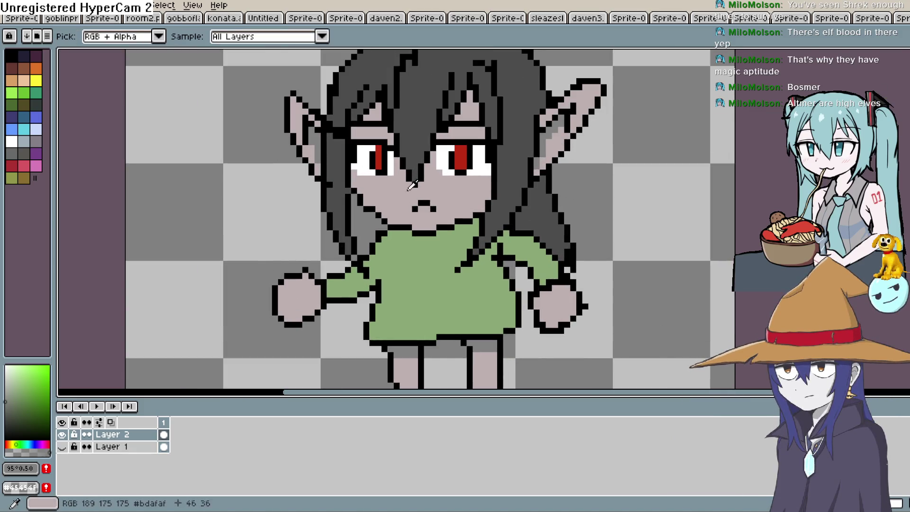
{"action": "left_click", "coordinate": [365, 199]}
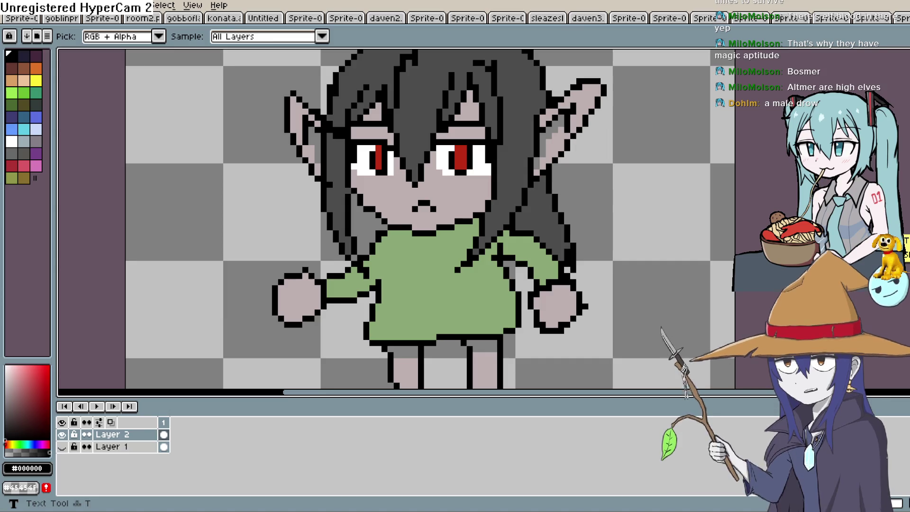
Alt-Tab from Aseprite to the Clip Studio Paint elf head line art.
{"action": "key", "text": "alt+Tab"}
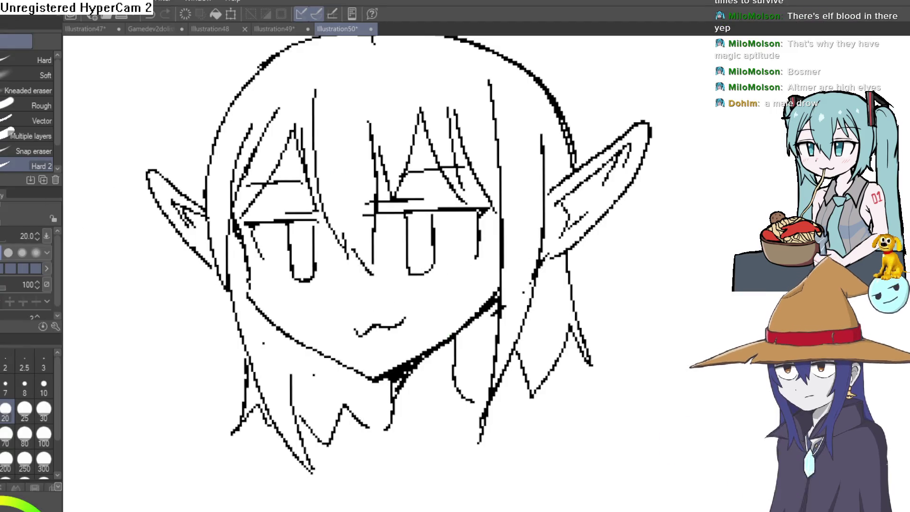
With the pixel pen, add a short cheek mark and a stroke below the mouth.
{"action": "key", "text": "p"}
{"action": "left_click_drag", "start_coordinate": [333, 286], "coordinate": [336, 296]}
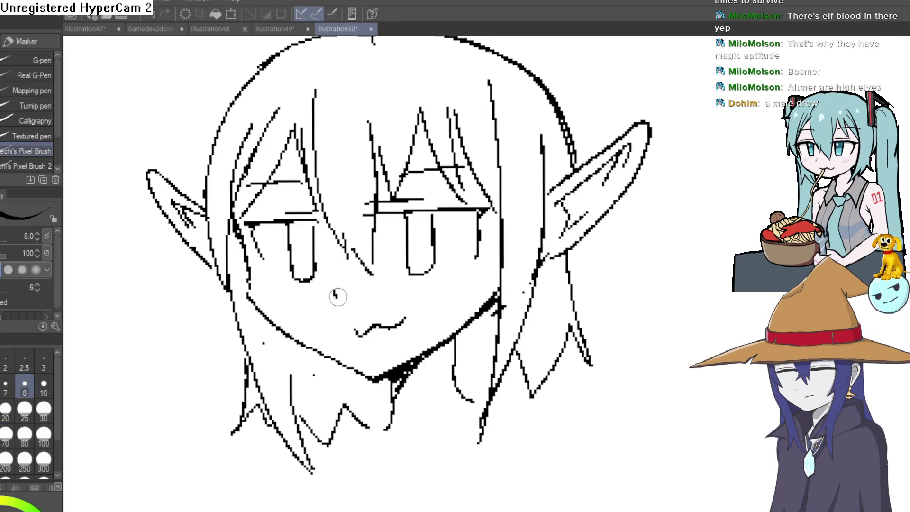
{"action": "left_click_drag", "start_coordinate": [364, 329], "coordinate": [373, 351]}
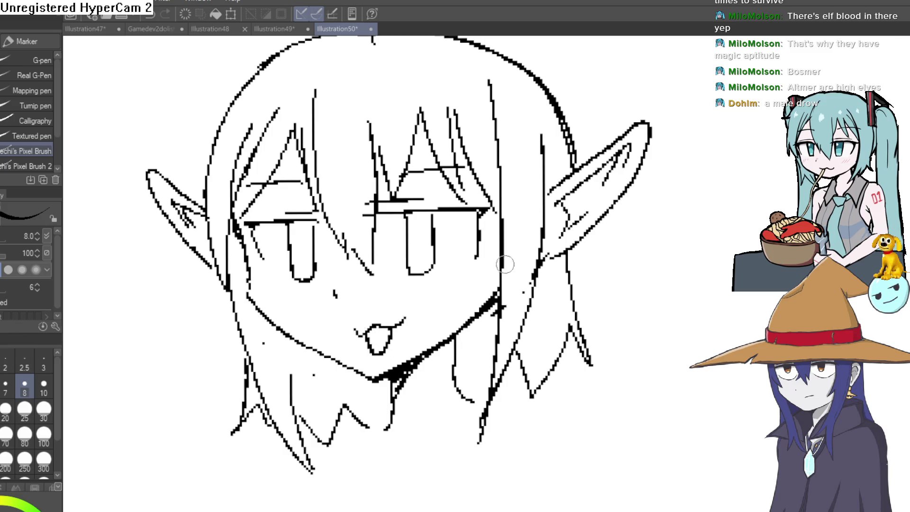
Move to an empty canvas area and begin a circle stroke there.
{"action": "scroll", "coordinate": [373, 337], "scroll_direction": "down", "scroll_amount": 2}
{"action": "mouse_move", "coordinate": [546, 237]}
{"action": "left_mouse_down"}
{"action": "mouse_move", "coordinate": [670, 246]}
{"action": "mouse_move", "coordinate": [589, 230]}
{"action": "left_mouse_up"}
{"action": "scroll", "coordinate": [590, 230], "scroll_direction": "down", "scroll_amount": 2}
{"action": "left_click_drag", "start_coordinate": [477, 266], "coordinate": [848, 271]}
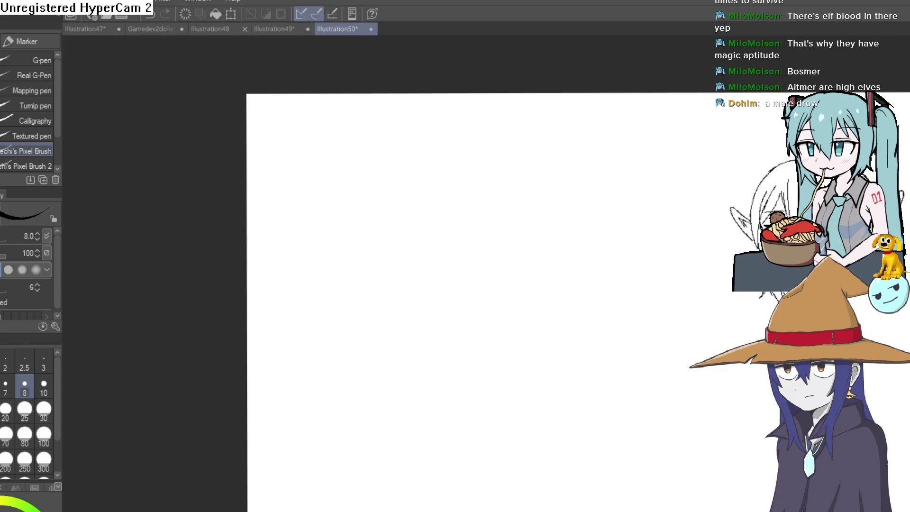
{"action": "left_click_drag", "start_coordinate": [573, 335], "coordinate": [556, 358]}
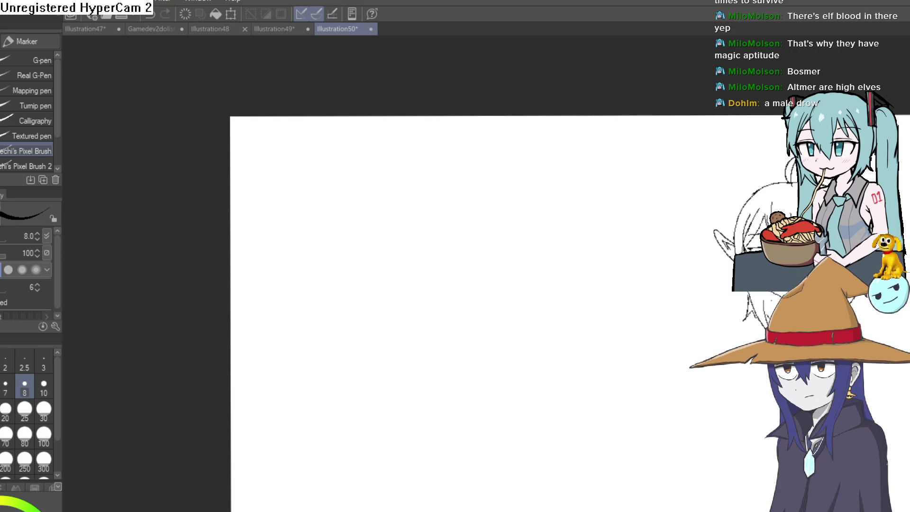
{"action": "mouse_move", "coordinate": [451, 231]}
{"action": "left_mouse_down"}
{"action": "mouse_move", "coordinate": [458, 258]}
{"action": "mouse_move", "coordinate": [533, 229]}
{"action": "mouse_move", "coordinate": [512, 218]}
{"action": "mouse_move", "coordinate": [488, 146]}
{"action": "mouse_move", "coordinate": [445, 159]}
{"action": "mouse_move", "coordinate": [431, 147]}
{"action": "mouse_move", "coordinate": [435, 156]}
{"action": "left_mouse_up"}
{"action": "key", "text": "ctrl+z"}
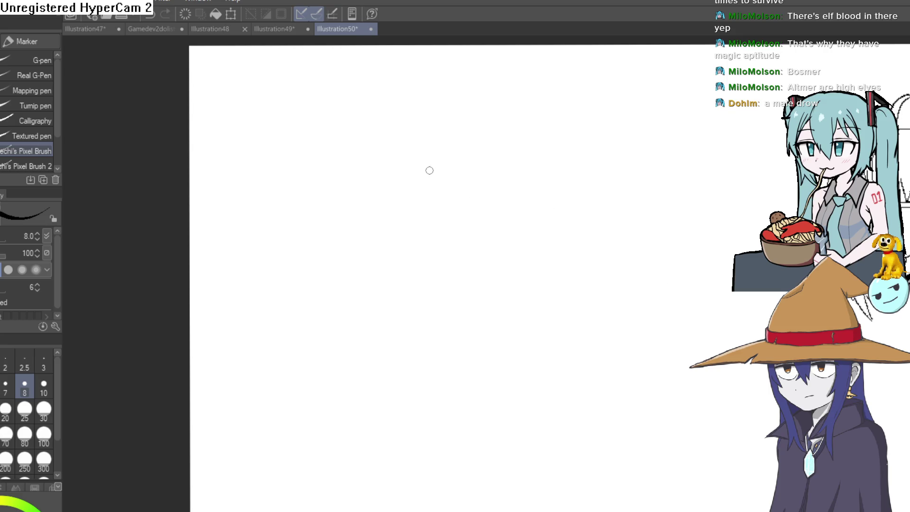
{"action": "left_click_drag", "start_coordinate": [445, 144], "coordinate": [413, 155]}
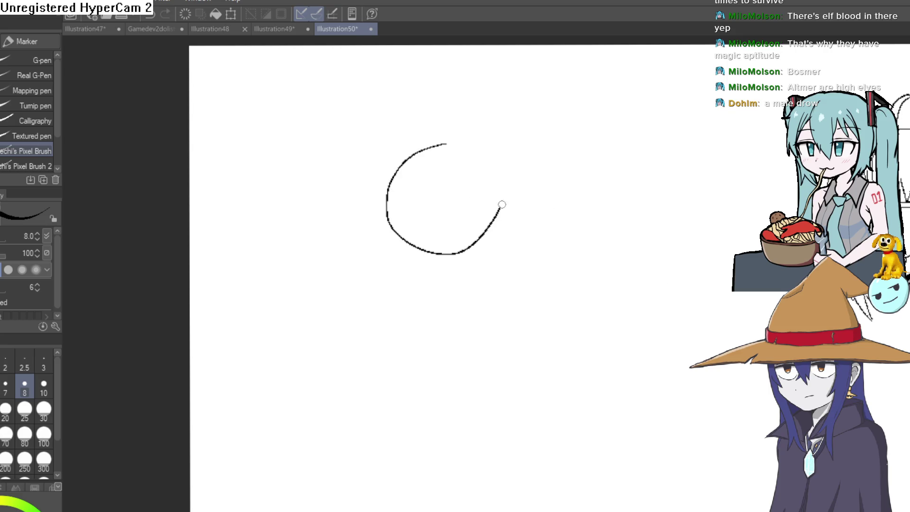
Complete the head circle and sketch the left jaw line below it.
{"action": "mouse_move", "coordinate": [494, 160]}
{"action": "left_mouse_down"}
{"action": "mouse_move", "coordinate": [508, 176]}
{"action": "mouse_move", "coordinate": [498, 225]}
{"action": "mouse_move", "coordinate": [448, 256]}
{"action": "left_mouse_up"}
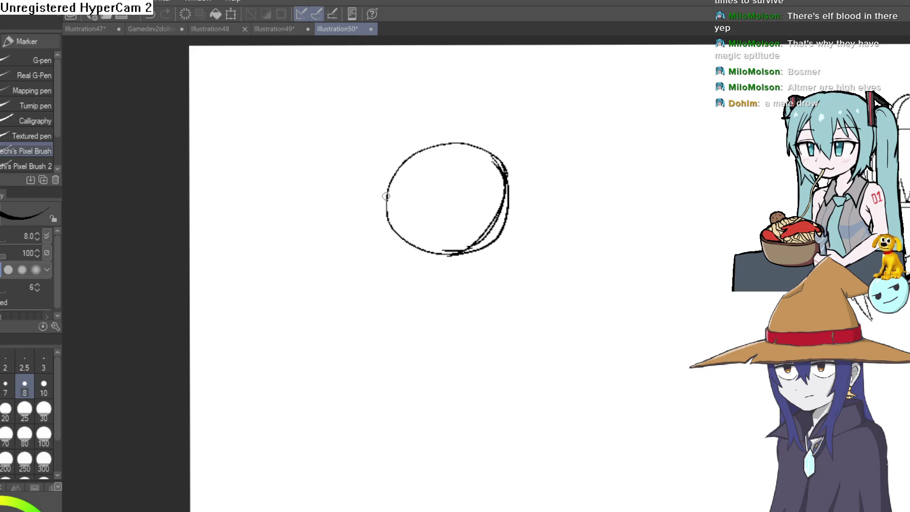
{"action": "left_click_drag", "start_coordinate": [396, 235], "coordinate": [397, 260]}
{"action": "left_click_drag", "start_coordinate": [394, 205], "coordinate": [386, 164]}
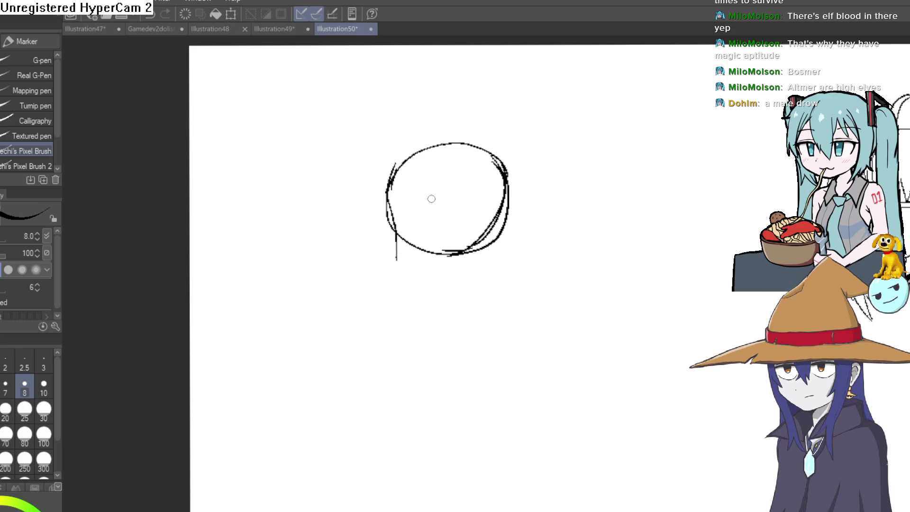
{"action": "mouse_move", "coordinate": [380, 258]}
{"action": "left_mouse_down"}
{"action": "mouse_move", "coordinate": [381, 284]}
{"action": "mouse_move", "coordinate": [373, 274]}
{"action": "left_mouse_up"}
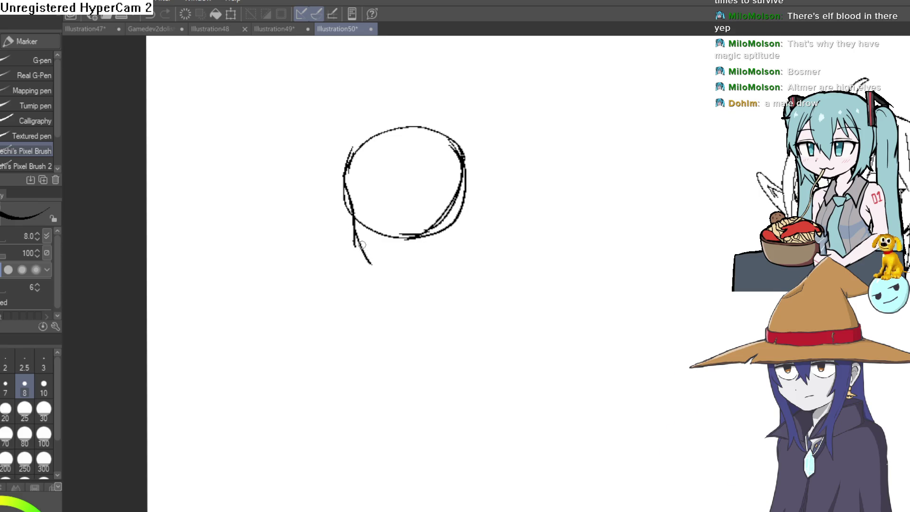
{"action": "key", "text": "ctrl+z"}
{"action": "left_click_drag", "start_coordinate": [355, 237], "coordinate": [391, 274]}
{"action": "left_click_drag", "start_coordinate": [358, 233], "coordinate": [397, 278]}
Draw the vertical centre line and horizontal eye guide lines across the head.
{"action": "left_click_drag", "start_coordinate": [411, 126], "coordinate": [414, 284]}
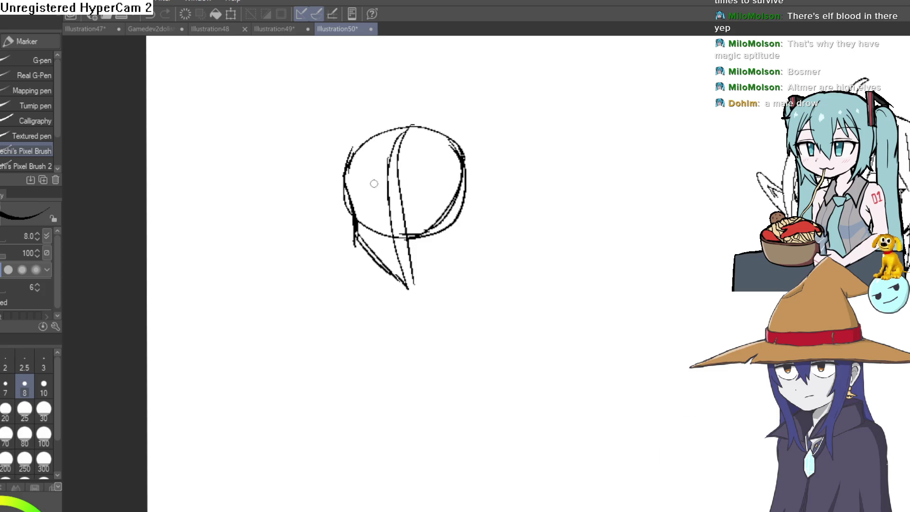
{"action": "left_click_drag", "start_coordinate": [361, 196], "coordinate": [459, 186]}
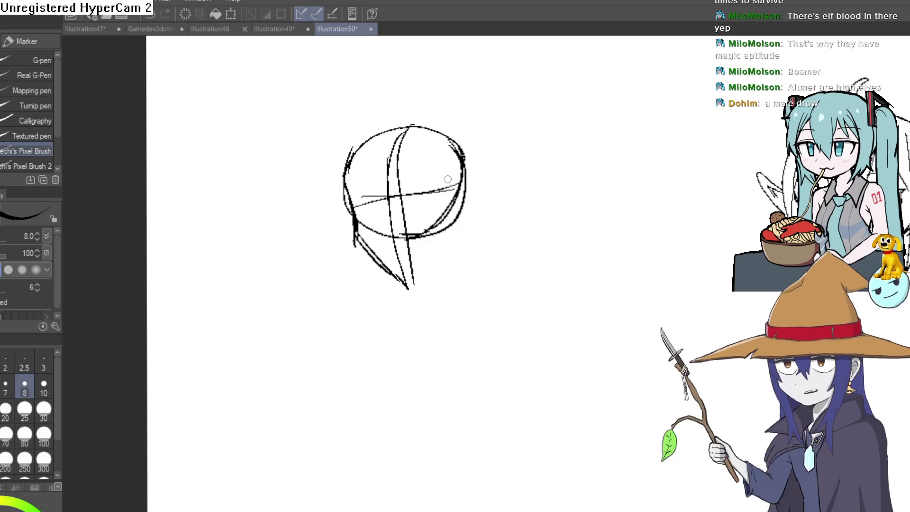
{"action": "scroll", "coordinate": [424, 206], "scroll_direction": "up", "scroll_amount": 3}
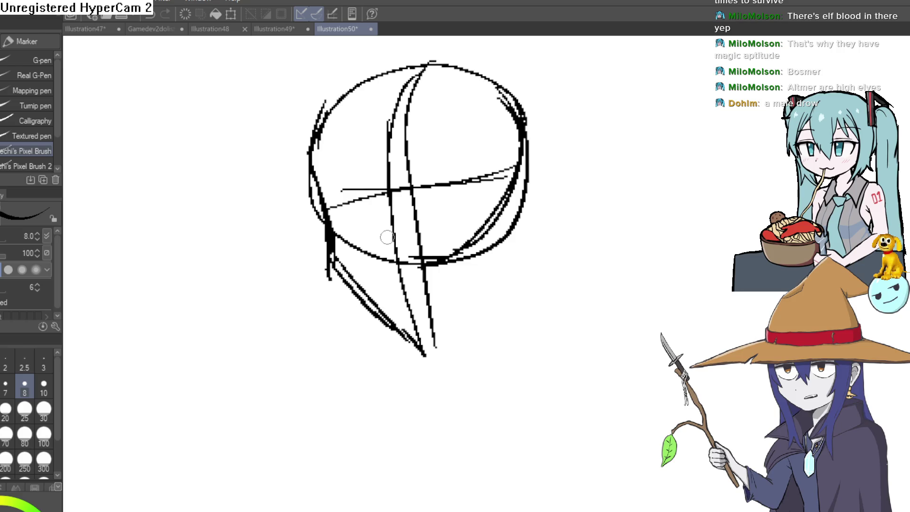
{"action": "left_click_drag", "start_coordinate": [329, 195], "coordinate": [429, 203]}
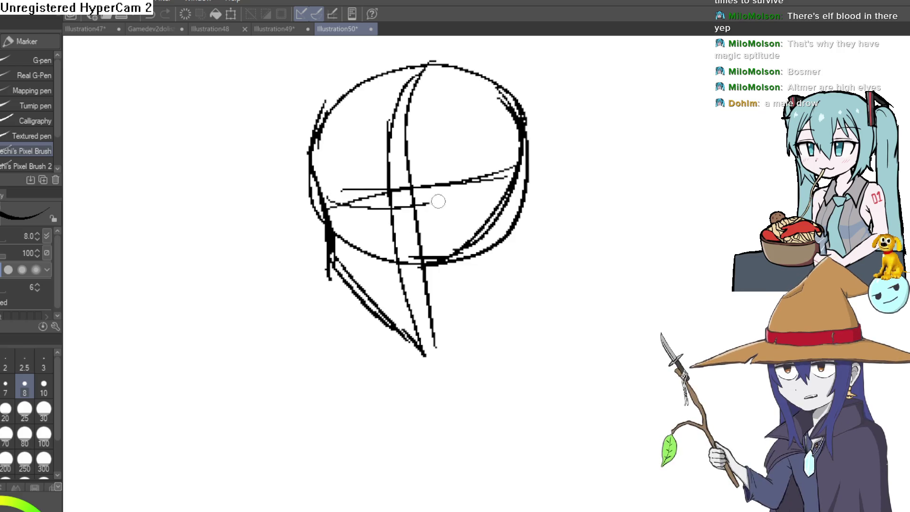
{"action": "mouse_move", "coordinate": [328, 220]}
{"action": "left_mouse_down"}
{"action": "mouse_move", "coordinate": [398, 211]}
{"action": "mouse_move", "coordinate": [519, 163]}
{"action": "mouse_move", "coordinate": [449, 196]}
{"action": "mouse_move", "coordinate": [482, 186]}
{"action": "left_mouse_up"}
Sketch the right jaw line meeting at the chin and the ear's diagonal line.
{"action": "mouse_move", "coordinate": [334, 269]}
{"action": "left_mouse_down"}
{"action": "mouse_move", "coordinate": [420, 327]}
{"action": "mouse_move", "coordinate": [462, 340]}
{"action": "left_mouse_up"}
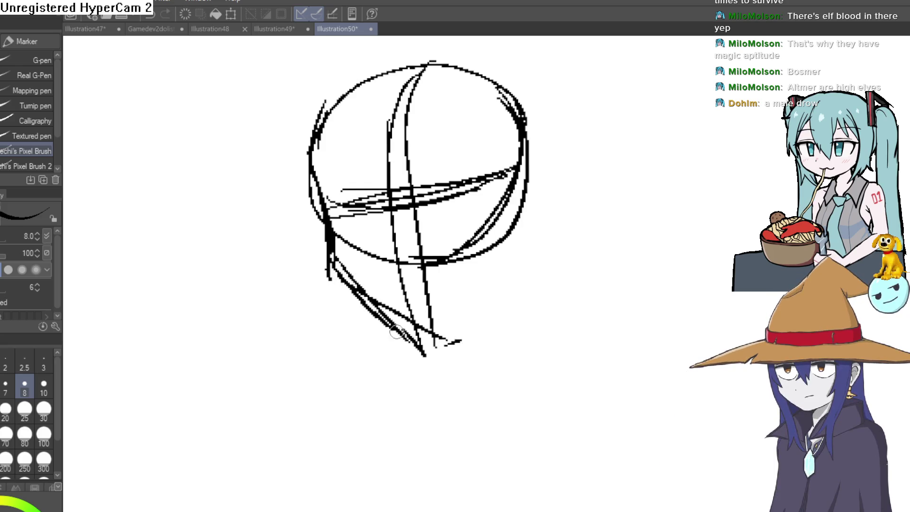
{"action": "mouse_move", "coordinate": [527, 261]}
{"action": "left_mouse_down"}
{"action": "mouse_move", "coordinate": [544, 254]}
{"action": "mouse_move", "coordinate": [453, 311]}
{"action": "left_mouse_up"}
{"action": "key", "text": "ctrl+z"}
{"action": "left_click_drag", "start_coordinate": [341, 269], "coordinate": [361, 364]}
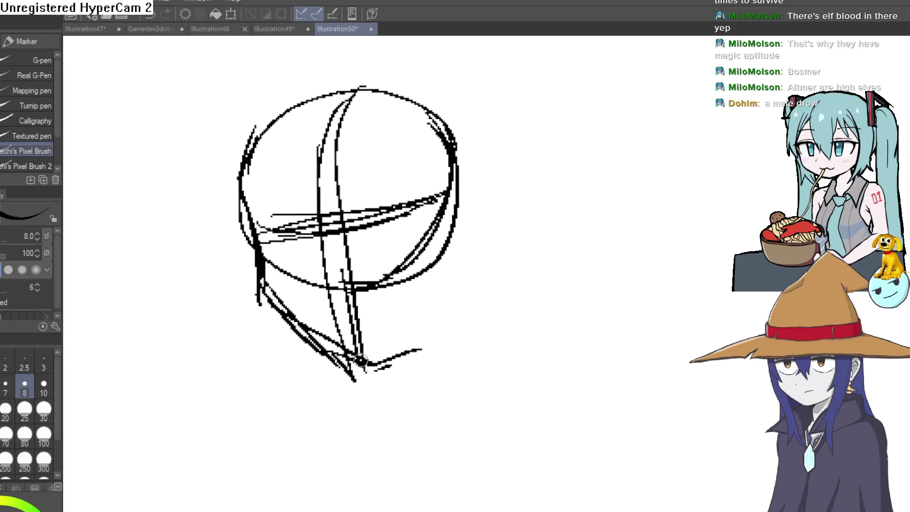
{"action": "mouse_move", "coordinate": [421, 348]}
{"action": "left_mouse_down"}
{"action": "mouse_move", "coordinate": [461, 245]}
{"action": "mouse_move", "coordinate": [461, 279]}
{"action": "mouse_move", "coordinate": [443, 300]}
{"action": "left_mouse_up"}
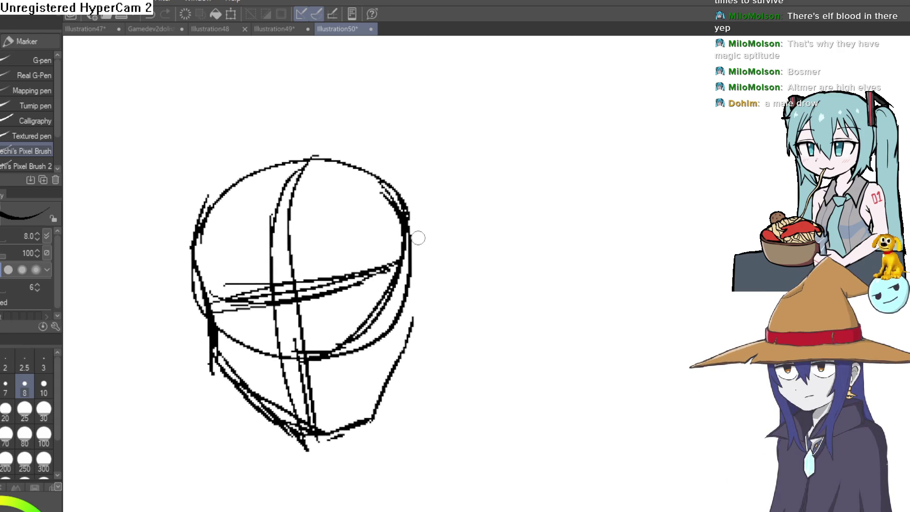
{"action": "mouse_move", "coordinate": [419, 249]}
{"action": "left_mouse_down"}
{"action": "mouse_move", "coordinate": [472, 200]}
{"action": "mouse_move", "coordinate": [479, 244]}
{"action": "left_mouse_up"}
{"action": "key", "text": "ctrl+z"}
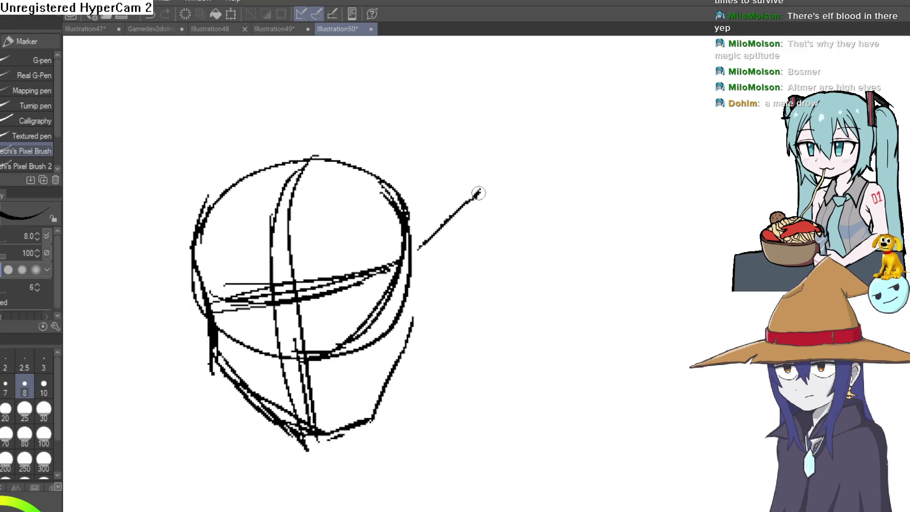
Join the ear line to the jaw and sketch neck lines extending toward the shoulder.
{"action": "mouse_move", "coordinate": [449, 275]}
{"action": "left_mouse_down"}
{"action": "mouse_move", "coordinate": [416, 305]}
{"action": "mouse_move", "coordinate": [420, 340]}
{"action": "mouse_move", "coordinate": [347, 163]}
{"action": "left_mouse_up"}
{"action": "left_click_drag", "start_coordinate": [356, 199], "coordinate": [353, 282]}
{"action": "left_click_drag", "start_coordinate": [356, 244], "coordinate": [383, 316]}
{"action": "left_click_drag", "start_coordinate": [236, 303], "coordinate": [225, 366]}
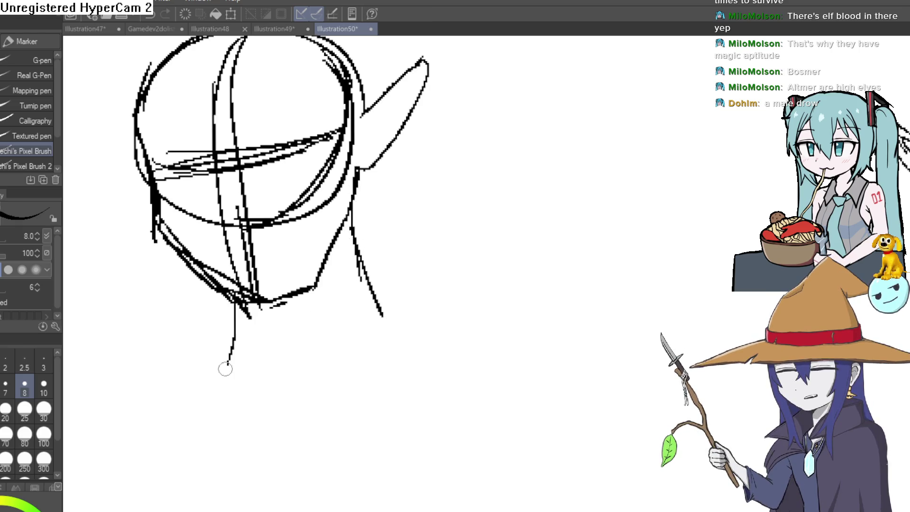
{"action": "left_click_drag", "start_coordinate": [233, 331], "coordinate": [212, 373]}
{"action": "left_click_drag", "start_coordinate": [339, 242], "coordinate": [330, 357]}
{"action": "mouse_move", "coordinate": [359, 322]}
{"action": "left_mouse_down"}
{"action": "mouse_move", "coordinate": [526, 331]}
{"action": "mouse_move", "coordinate": [339, 332]}
{"action": "left_mouse_up"}
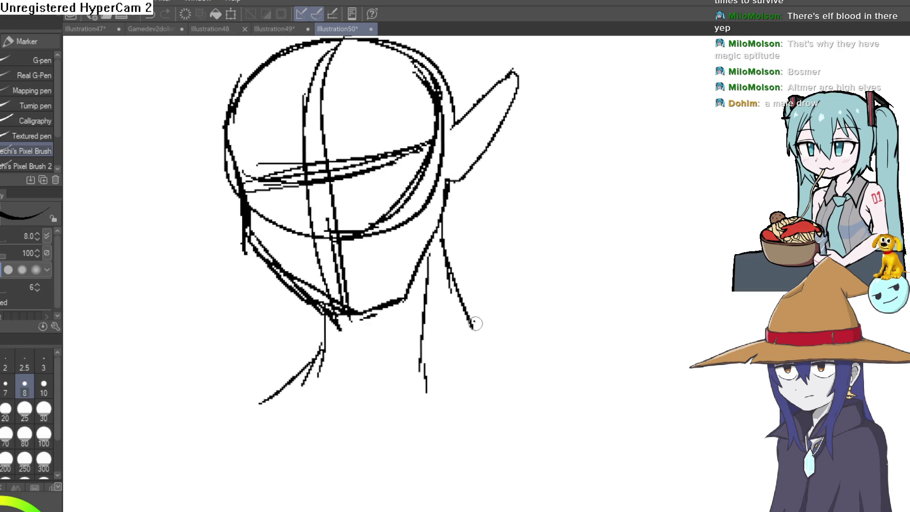
{"action": "left_click_drag", "start_coordinate": [474, 322], "coordinate": [617, 392]}
{"action": "key", "text": "ctrl+z"}
{"action": "left_click_drag", "start_coordinate": [469, 320], "coordinate": [488, 335]}
{"action": "left_click_drag", "start_coordinate": [639, 358], "coordinate": [672, 384]}
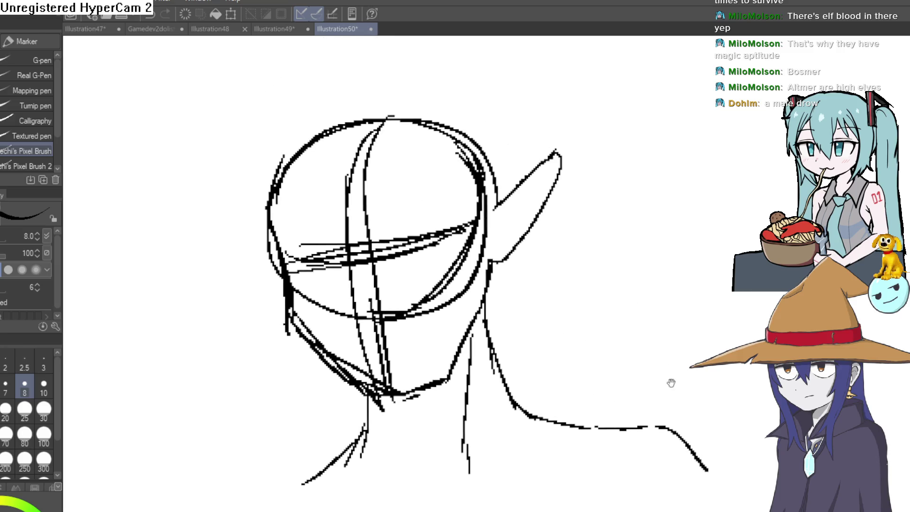
{"action": "left_click_drag", "start_coordinate": [499, 269], "coordinate": [499, 267]}
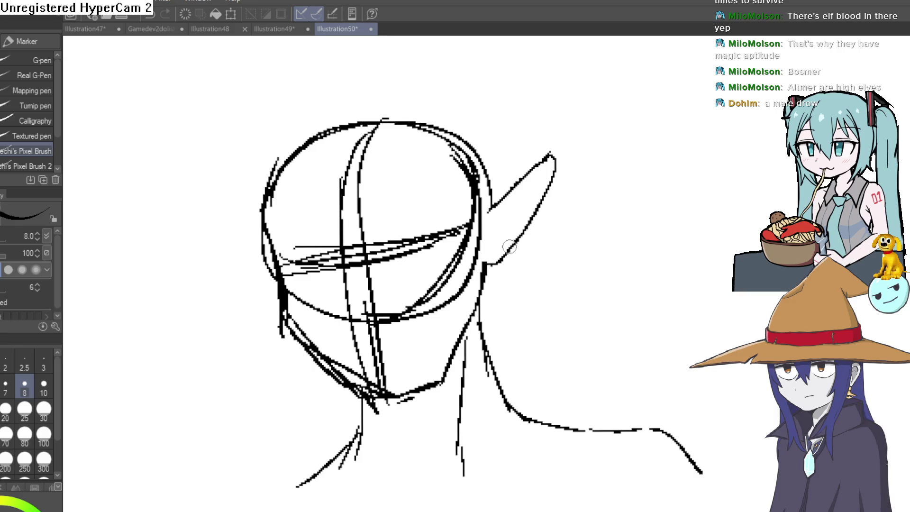
{"action": "left_click_drag", "start_coordinate": [516, 248], "coordinate": [541, 235]}
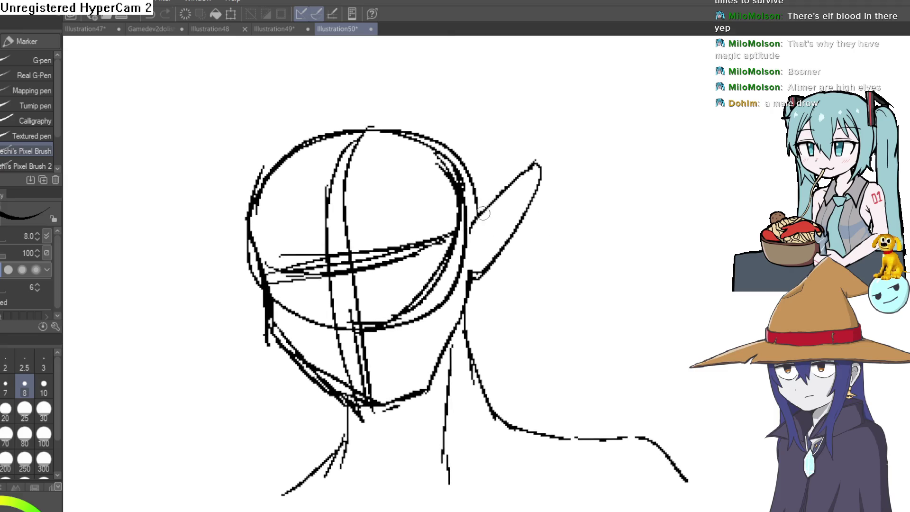
{"action": "left_click_drag", "start_coordinate": [513, 185], "coordinate": [476, 228]}
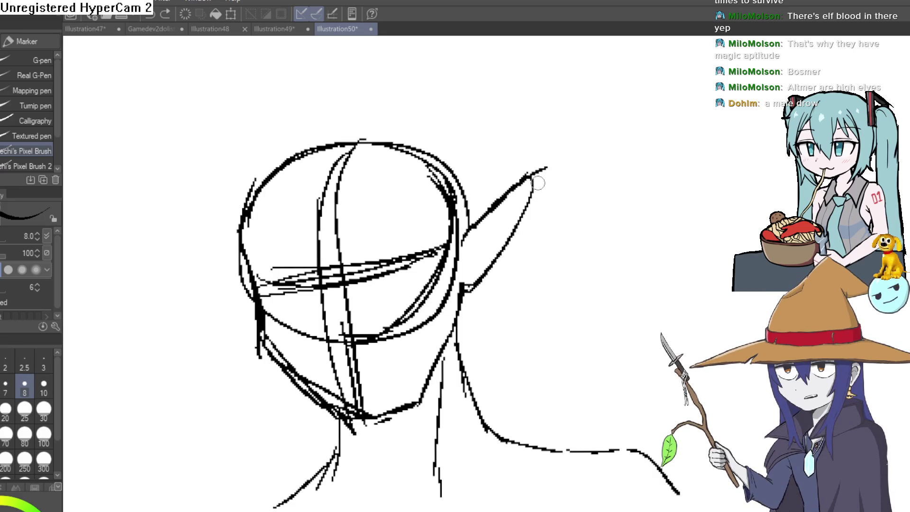
Outline the pointed ear's edges and reinforce the head's left outline.
{"action": "scroll", "coordinate": [553, 172], "scroll_direction": "up", "scroll_amount": 5}
{"action": "mouse_move", "coordinate": [468, 237]}
{"action": "left_mouse_down"}
{"action": "mouse_move", "coordinate": [507, 165]}
{"action": "mouse_move", "coordinate": [520, 248]}
{"action": "mouse_move", "coordinate": [511, 262]}
{"action": "left_mouse_up"}
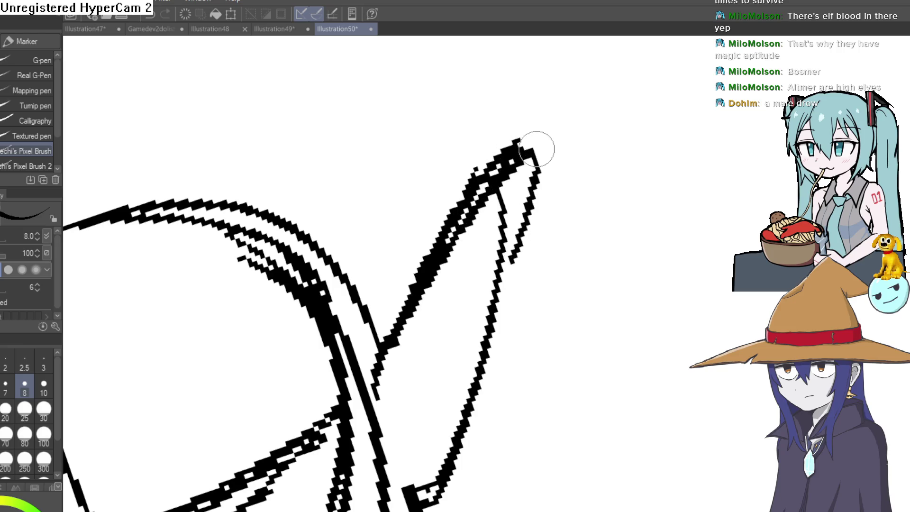
{"action": "mouse_move", "coordinate": [539, 189]}
{"action": "left_mouse_down"}
{"action": "mouse_move", "coordinate": [495, 316]}
{"action": "mouse_move", "coordinate": [552, 148]}
{"action": "mouse_move", "coordinate": [491, 271]}
{"action": "mouse_move", "coordinate": [486, 245]}
{"action": "left_mouse_up"}
{"action": "mouse_move", "coordinate": [515, 135]}
{"action": "left_mouse_down"}
{"action": "mouse_move", "coordinate": [471, 311]}
{"action": "mouse_move", "coordinate": [441, 342]}
{"action": "left_mouse_up"}
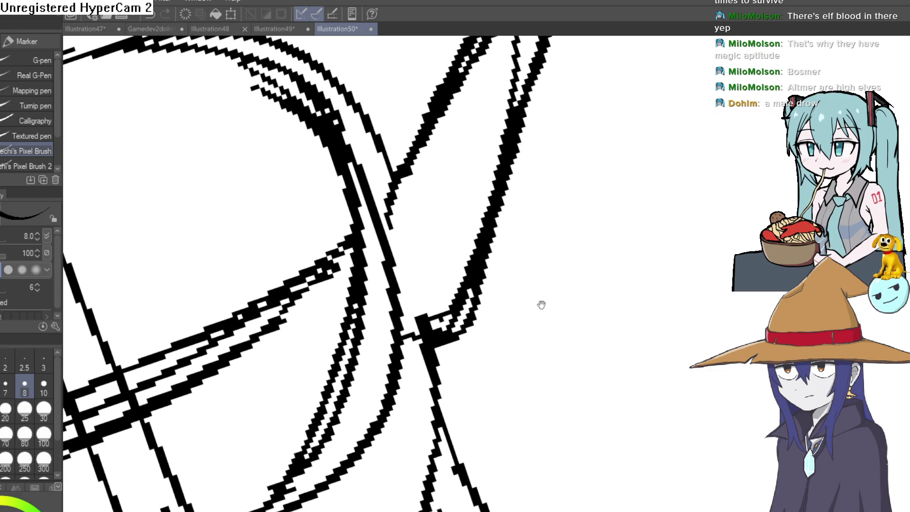
{"action": "scroll", "coordinate": [541, 305], "scroll_direction": "down", "scroll_amount": 6}
{"action": "mouse_move", "coordinate": [572, 196]}
{"action": "left_mouse_down"}
{"action": "mouse_move", "coordinate": [613, 205]}
{"action": "mouse_move", "coordinate": [607, 201]}
{"action": "left_mouse_up"}
{"action": "scroll", "coordinate": [392, 269], "scroll_direction": "up", "scroll_amount": 3}
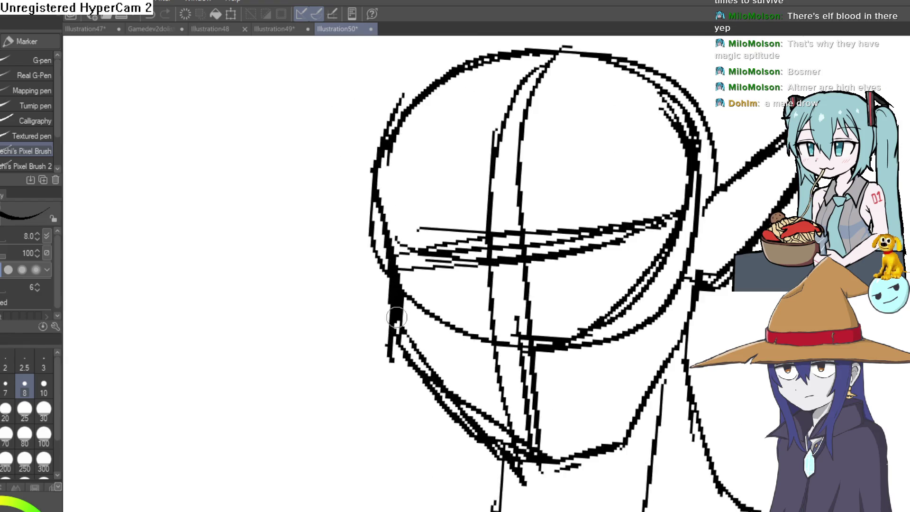
{"action": "left_click_drag", "start_coordinate": [397, 291], "coordinate": [402, 327]}
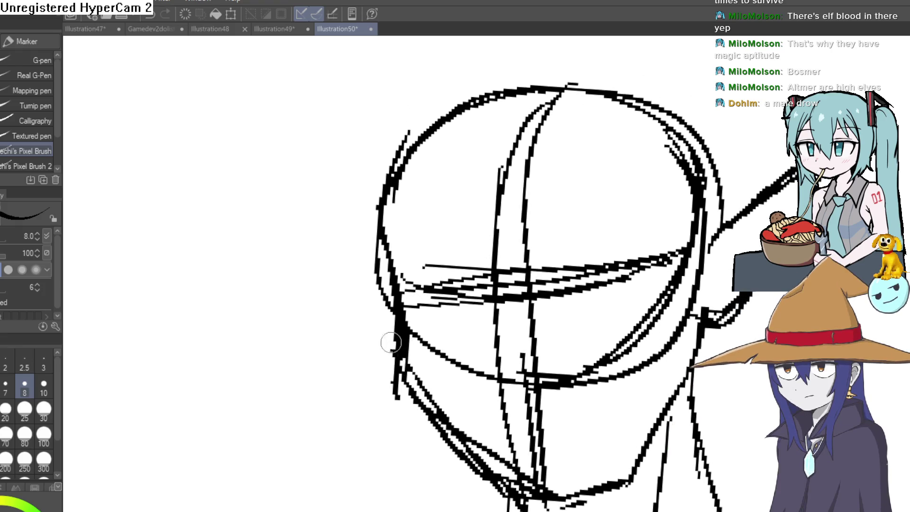
{"action": "left_click_drag", "start_coordinate": [387, 233], "coordinate": [439, 120]}
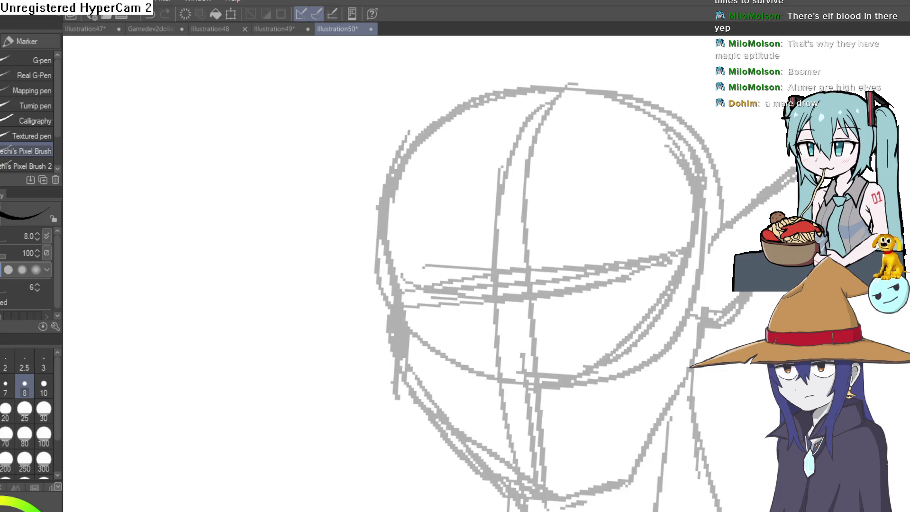
Ink the face outline in black from the left cheek down to the chin.
{"action": "left_click_drag", "start_coordinate": [631, 326], "coordinate": [509, 195]}
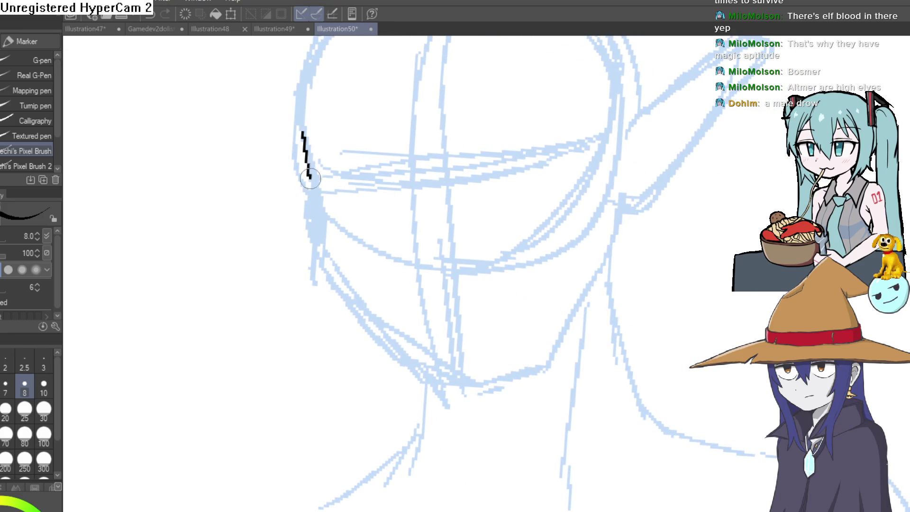
{"action": "mouse_move", "coordinate": [315, 189]}
{"action": "left_mouse_down"}
{"action": "mouse_move", "coordinate": [320, 233]}
{"action": "mouse_move", "coordinate": [353, 298]}
{"action": "mouse_move", "coordinate": [447, 385]}
{"action": "left_mouse_up"}
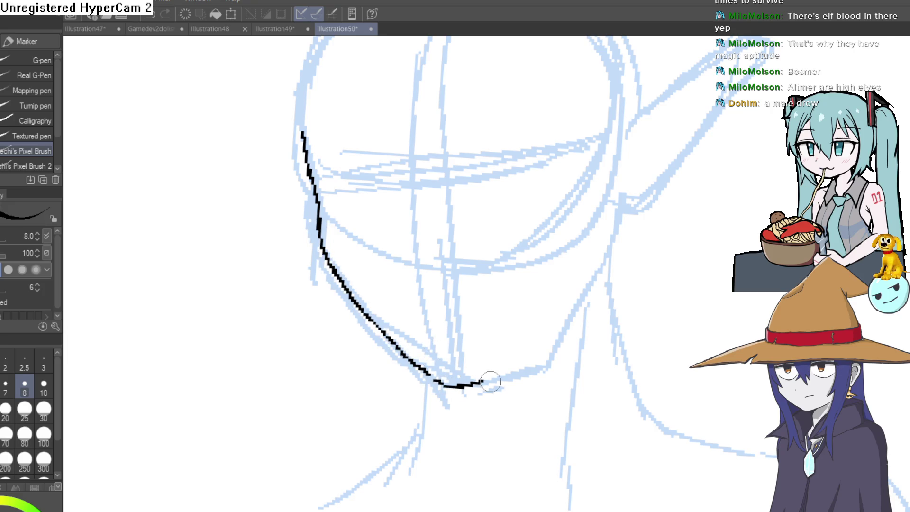
{"action": "left_click_drag", "start_coordinate": [529, 376], "coordinate": [613, 210]}
{"action": "key", "text": "ctrl+z"}
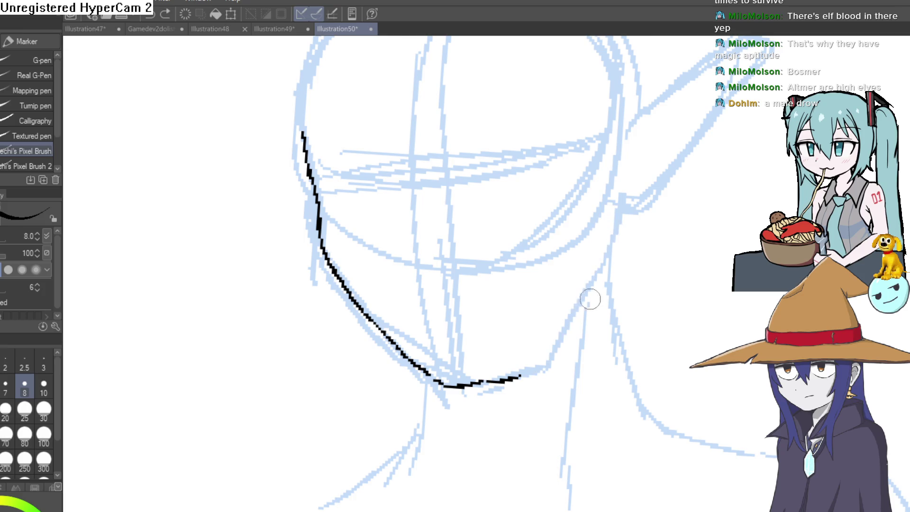
{"action": "key", "text": "ctrl+z"}
{"action": "left_click_drag", "start_coordinate": [511, 377], "coordinate": [548, 370]}
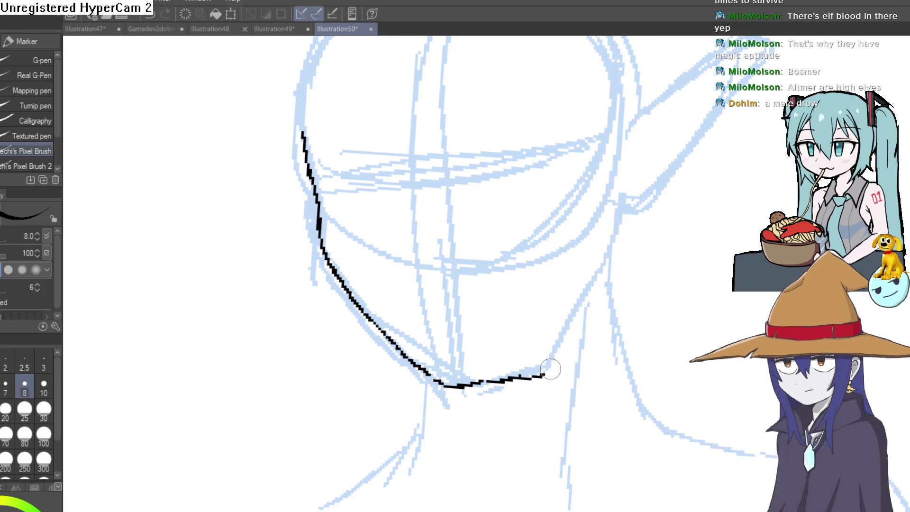
Continue the black ink line up the right jaw toward the ear.
{"action": "left_click_drag", "start_coordinate": [607, 362], "coordinate": [569, 335]}
{"action": "mouse_move", "coordinate": [502, 351]}
{"action": "left_mouse_down"}
{"action": "mouse_move", "coordinate": [579, 213]}
{"action": "mouse_move", "coordinate": [585, 179]}
{"action": "left_mouse_up"}
{"action": "left_click_drag", "start_coordinate": [624, 155], "coordinate": [567, 283]}
{"action": "mouse_move", "coordinate": [641, 212]}
{"action": "left_mouse_down"}
{"action": "mouse_move", "coordinate": [624, 154]}
{"action": "mouse_move", "coordinate": [611, 170]}
{"action": "left_mouse_up"}
{"action": "left_click", "coordinate": [591, 186]}
{"action": "left_click", "coordinate": [587, 184]}
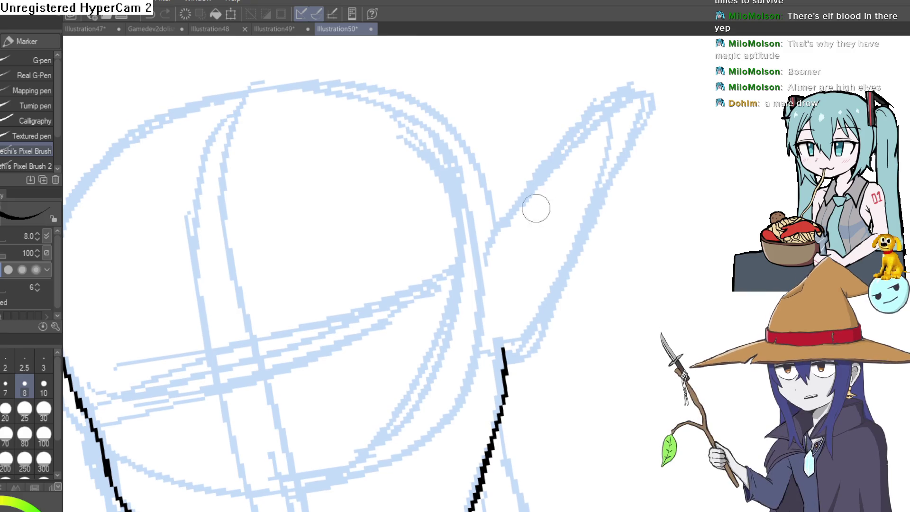
{"action": "scroll", "coordinate": [550, 238], "scroll_direction": "down", "scroll_amount": 4}
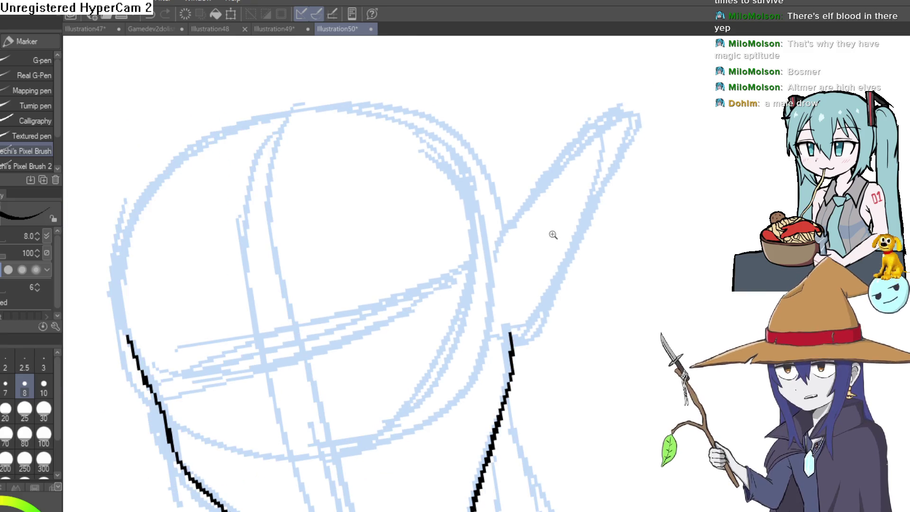
{"action": "mouse_move", "coordinate": [603, 209]}
{"action": "left_mouse_down"}
{"action": "mouse_move", "coordinate": [560, 189]}
{"action": "mouse_move", "coordinate": [483, 230]}
{"action": "mouse_move", "coordinate": [510, 160]}
{"action": "left_mouse_up"}
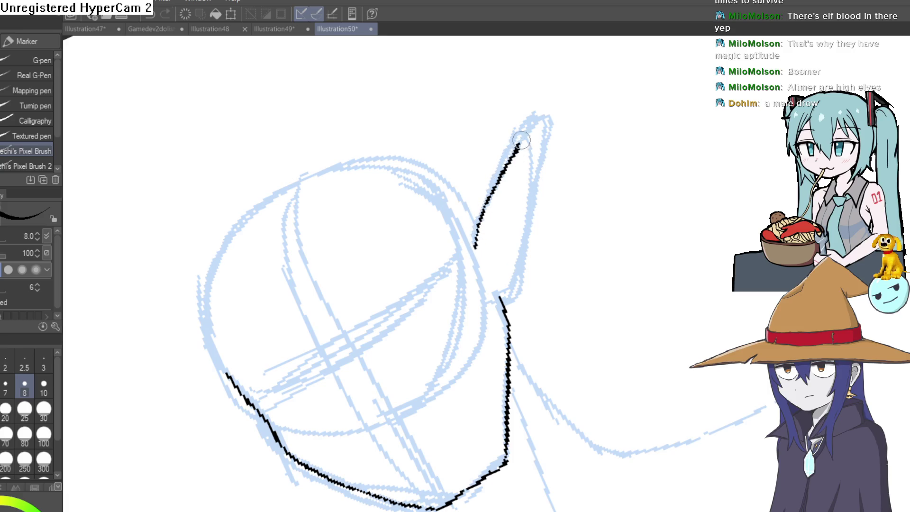
Ink the ear's outer edge and inner edge up to the tip, plus fold lines.
{"action": "left_click_drag", "start_coordinate": [538, 202], "coordinate": [517, 295]}
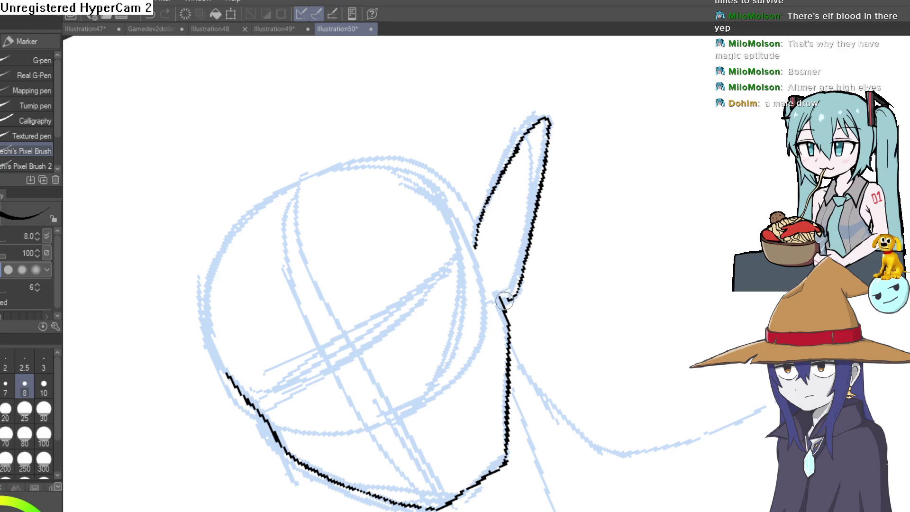
{"action": "scroll", "coordinate": [592, 229], "scroll_direction": "down", "scroll_amount": 2}
{"action": "scroll", "coordinate": [545, 240], "scroll_direction": "up", "scroll_amount": 4}
{"action": "mouse_move", "coordinate": [544, 240]}
{"action": "left_mouse_down"}
{"action": "mouse_move", "coordinate": [461, 280]}
{"action": "mouse_move", "coordinate": [527, 182]}
{"action": "mouse_move", "coordinate": [616, 85]}
{"action": "mouse_move", "coordinate": [560, 187]}
{"action": "left_mouse_up"}
{"action": "mouse_move", "coordinate": [468, 263]}
{"action": "left_mouse_down"}
{"action": "mouse_move", "coordinate": [477, 308]}
{"action": "mouse_move", "coordinate": [522, 256]}
{"action": "left_mouse_up"}
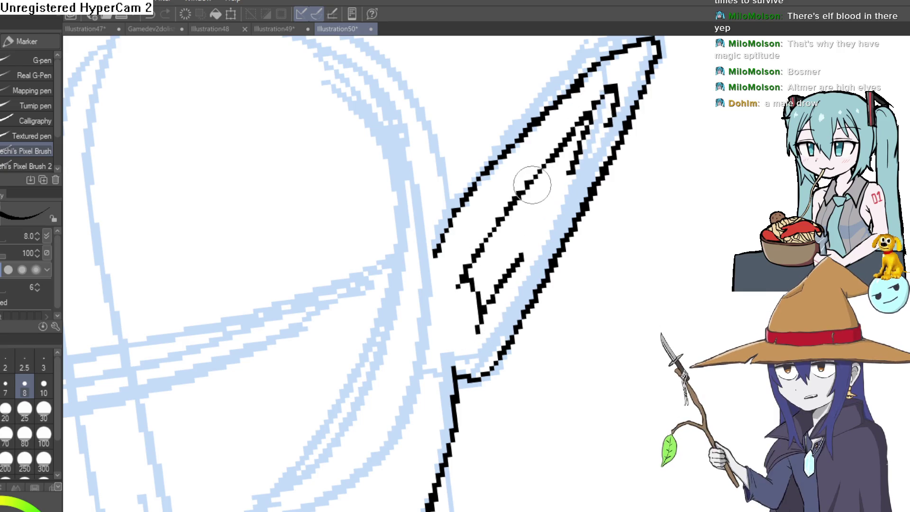
{"action": "left_click_drag", "start_coordinate": [530, 185], "coordinate": [515, 246]}
Replace the fold strokes with a clean inner diagonal and thickened inner edge line.
{"action": "key", "text": "ctrl+z"}
{"action": "key", "text": "ctrl+z"}
{"action": "key", "text": "ctrl+z"}
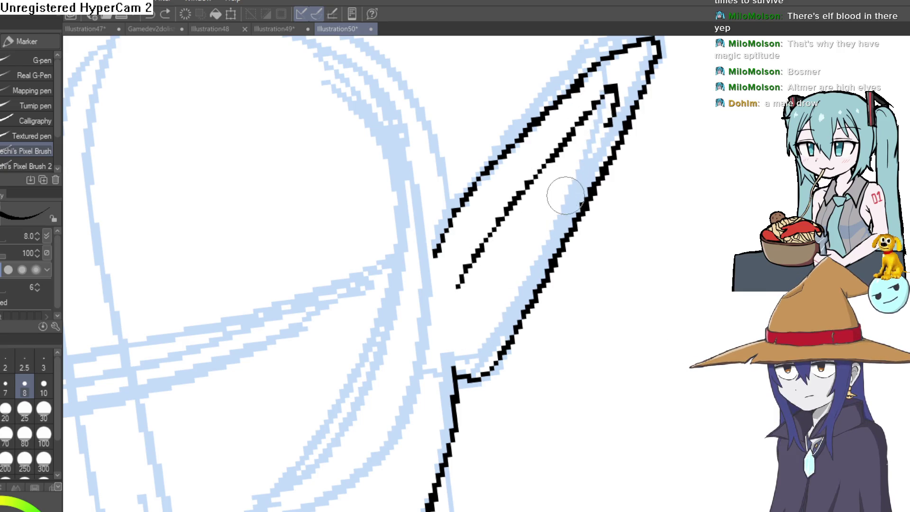
{"action": "key", "text": "ctrl+z"}
{"action": "key", "text": "ctrl+z"}
{"action": "mouse_move", "coordinate": [456, 272]}
{"action": "left_mouse_down"}
{"action": "mouse_move", "coordinate": [612, 92]}
{"action": "mouse_move", "coordinate": [616, 121]}
{"action": "mouse_move", "coordinate": [582, 156]}
{"action": "left_mouse_up"}
{"action": "mouse_move", "coordinate": [467, 256]}
{"action": "left_mouse_down"}
{"action": "mouse_move", "coordinate": [469, 288]}
{"action": "mouse_move", "coordinate": [490, 308]}
{"action": "mouse_move", "coordinate": [472, 293]}
{"action": "left_mouse_up"}
{"action": "key", "text": "ctrl+z"}
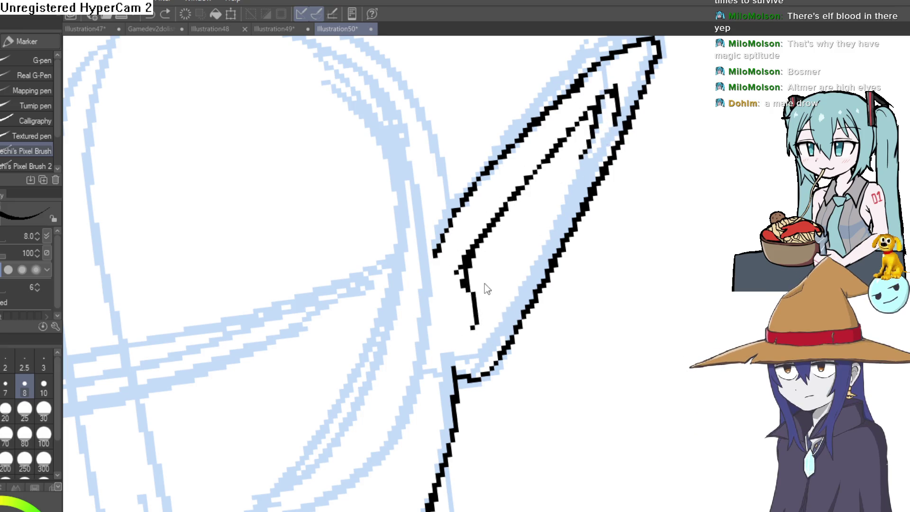
{"action": "key", "text": "ctrl+z"}
{"action": "mouse_move", "coordinate": [459, 263]}
{"action": "left_mouse_down"}
{"action": "mouse_move", "coordinate": [461, 325]}
{"action": "mouse_move", "coordinate": [496, 289]}
{"action": "left_mouse_up"}
{"action": "mouse_move", "coordinate": [540, 169]}
{"action": "left_mouse_down"}
{"action": "mouse_move", "coordinate": [519, 192]}
{"action": "mouse_move", "coordinate": [635, 66]}
{"action": "left_mouse_up"}
Ink and thicken the first eye's curved upper lid out to its outer corner.
{"action": "scroll", "coordinate": [659, 86], "scroll_direction": "down", "scroll_amount": 5}
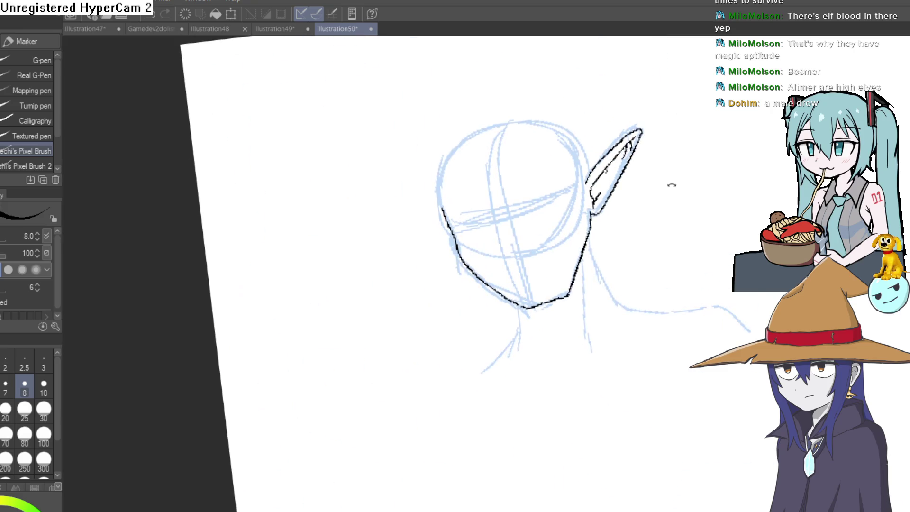
{"action": "scroll", "coordinate": [642, 201], "scroll_direction": "up", "scroll_amount": 4}
{"action": "scroll", "coordinate": [569, 151], "scroll_direction": "down", "scroll_amount": 1}
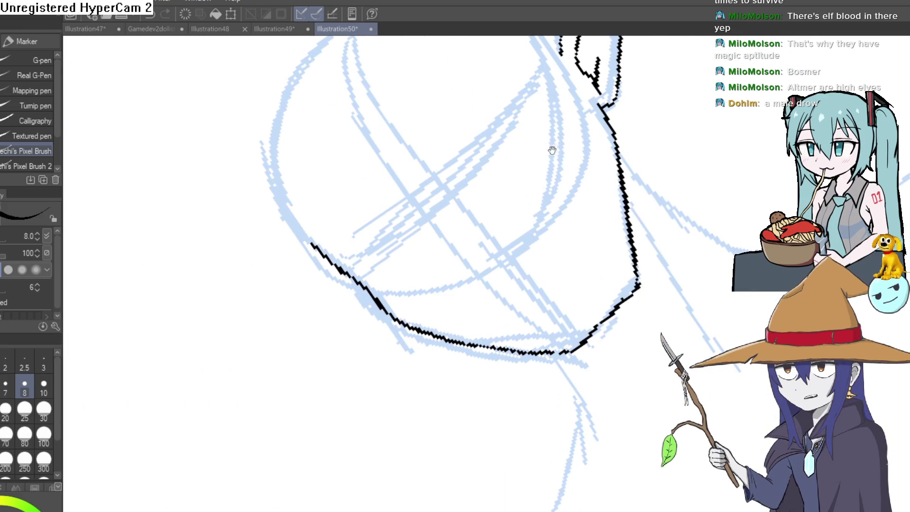
{"action": "scroll", "coordinate": [504, 191], "scroll_direction": "up", "scroll_amount": 5}
{"action": "mouse_move", "coordinate": [440, 274]}
{"action": "left_mouse_down"}
{"action": "mouse_move", "coordinate": [473, 218]}
{"action": "mouse_move", "coordinate": [528, 158]}
{"action": "left_mouse_up"}
{"action": "mouse_move", "coordinate": [441, 271]}
{"action": "left_mouse_down"}
{"action": "mouse_move", "coordinate": [478, 207]}
{"action": "mouse_move", "coordinate": [546, 147]}
{"action": "mouse_move", "coordinate": [557, 184]}
{"action": "left_mouse_up"}
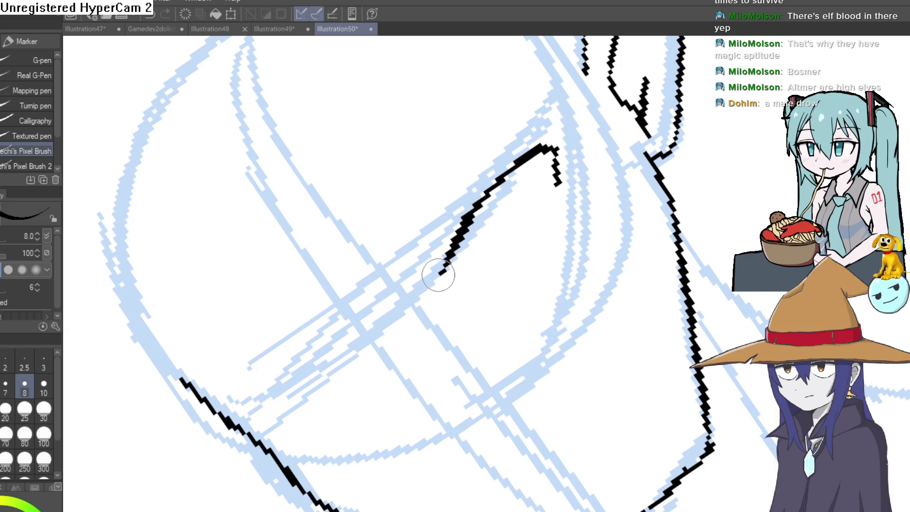
{"action": "key", "text": "ctrl+z"}
{"action": "key", "text": "ctrl+z"}
{"action": "key", "text": "ctrl+z"}
{"action": "key", "text": "ctrl+z"}
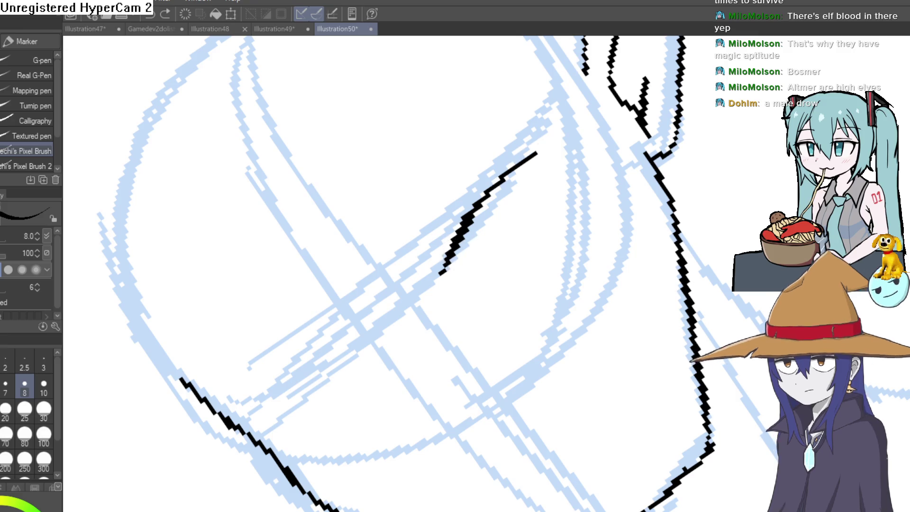
{"action": "mouse_move", "coordinate": [436, 280]}
{"action": "left_mouse_down"}
{"action": "mouse_move", "coordinate": [507, 178]}
{"action": "mouse_move", "coordinate": [541, 152]}
{"action": "mouse_move", "coordinate": [443, 264]}
{"action": "left_mouse_up"}
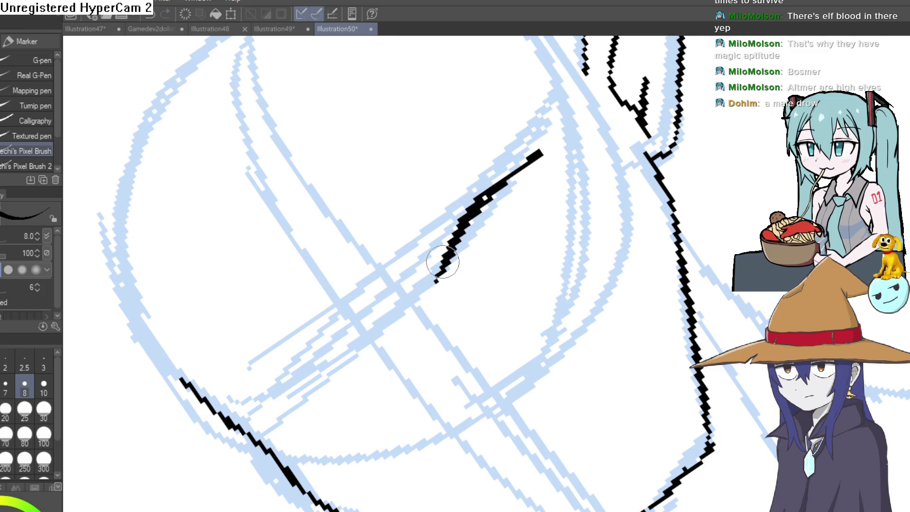
{"action": "left_click_drag", "start_coordinate": [527, 164], "coordinate": [572, 145]}
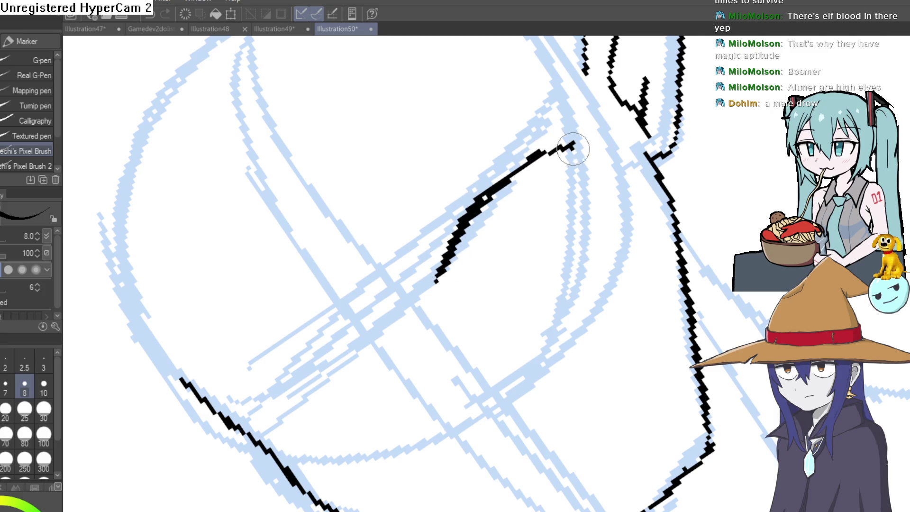
Ink the other eye's upper lid and thicken the left face contour toward the jaw.
{"action": "mouse_move", "coordinate": [367, 337]}
{"action": "left_mouse_down"}
{"action": "mouse_move", "coordinate": [297, 385]}
{"action": "mouse_move", "coordinate": [277, 428]}
{"action": "mouse_move", "coordinate": [427, 284]}
{"action": "mouse_move", "coordinate": [538, 205]}
{"action": "mouse_move", "coordinate": [448, 238]}
{"action": "left_mouse_up"}
{"action": "left_click_drag", "start_coordinate": [484, 186], "coordinate": [538, 129]}
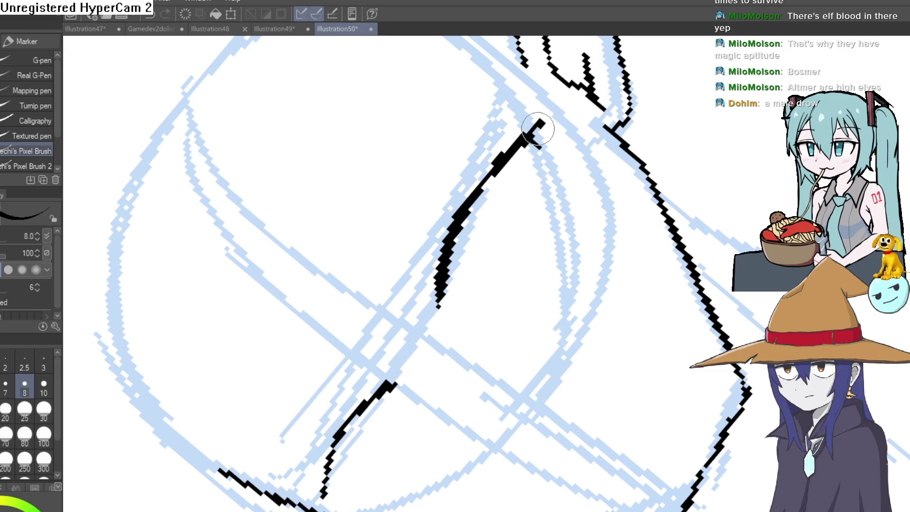
{"action": "mouse_move", "coordinate": [597, 132]}
{"action": "left_mouse_down"}
{"action": "mouse_move", "coordinate": [639, 285]}
{"action": "mouse_move", "coordinate": [664, 256]}
{"action": "mouse_move", "coordinate": [443, 206]}
{"action": "mouse_move", "coordinate": [368, 204]}
{"action": "left_mouse_up"}
{"action": "mouse_move", "coordinate": [230, 190]}
{"action": "left_mouse_down"}
{"action": "mouse_move", "coordinate": [253, 327]}
{"action": "mouse_move", "coordinate": [332, 455]}
{"action": "mouse_move", "coordinate": [399, 510]}
{"action": "left_mouse_up"}
Switch to the Eraser and back to the Marker pixel brush, framing the eye area.
{"action": "key", "text": "e"}
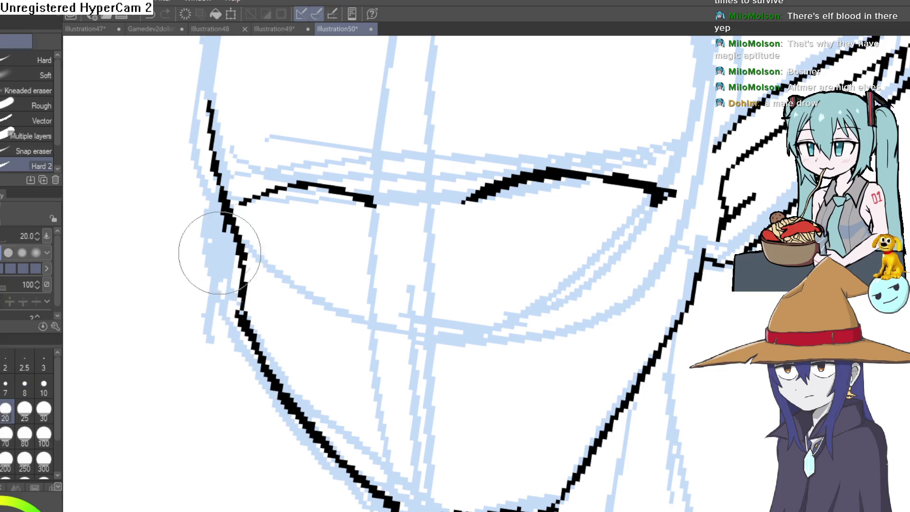
{"action": "scroll", "coordinate": [219, 261], "scroll_direction": "down", "scroll_amount": 5}
{"action": "left_click_drag", "start_coordinate": [513, 144], "coordinate": [448, 130]}
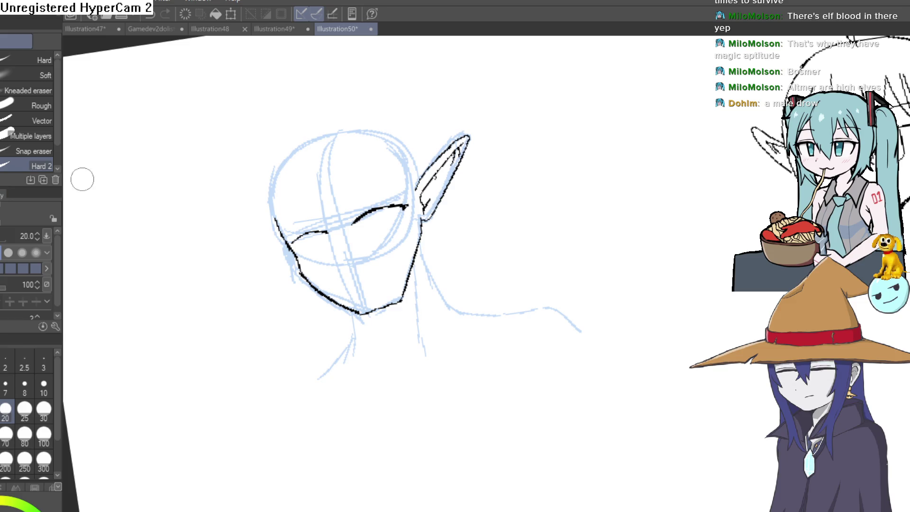
{"action": "scroll", "coordinate": [411, 196], "scroll_direction": "up", "scroll_amount": 4}
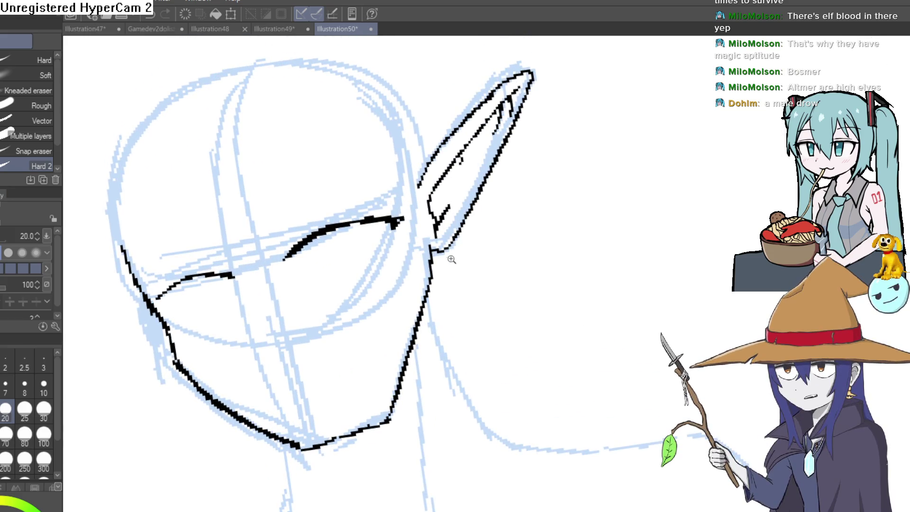
{"action": "scroll", "coordinate": [453, 258], "scroll_direction": "up", "scroll_amount": 3}
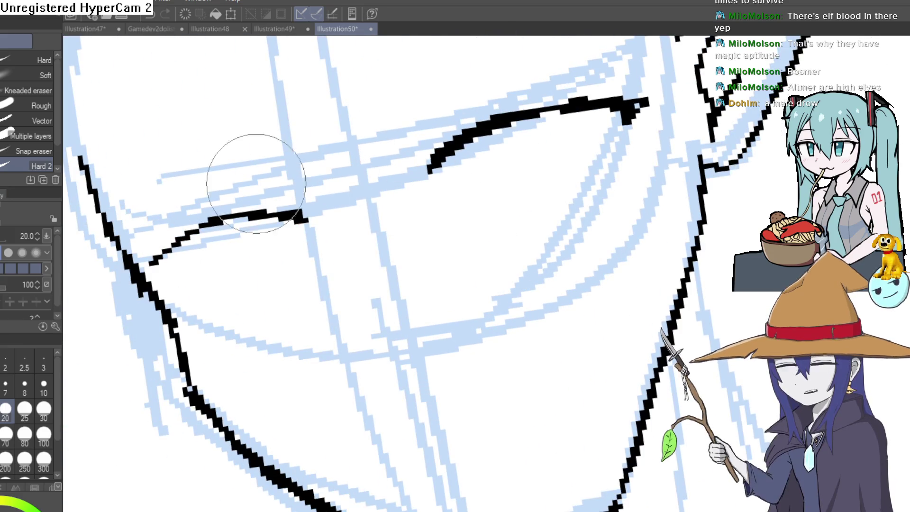
{"action": "key", "text": "p"}
{"action": "mouse_move", "coordinate": [569, 152]}
{"action": "left_mouse_down"}
{"action": "mouse_move", "coordinate": [630, 173]}
{"action": "mouse_move", "coordinate": [544, 162]}
{"action": "left_mouse_up"}
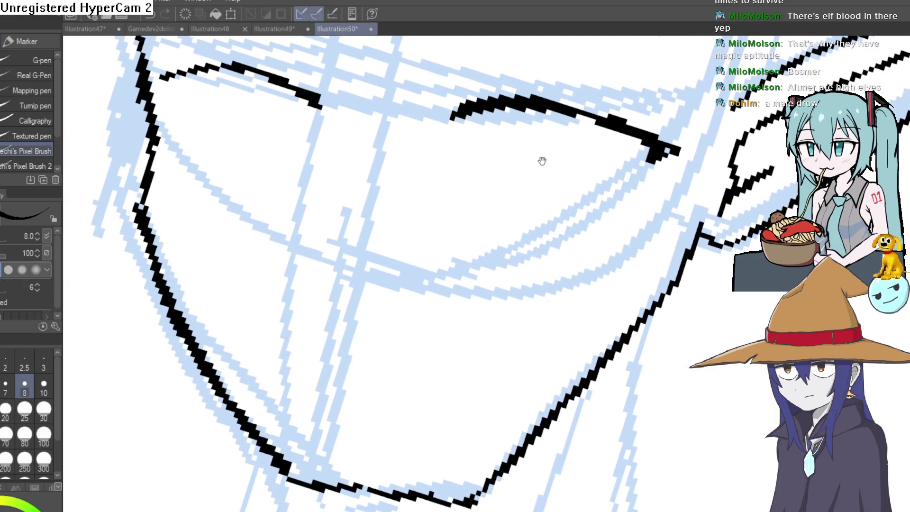
{"action": "scroll", "coordinate": [514, 182], "scroll_direction": "up", "scroll_amount": 2}
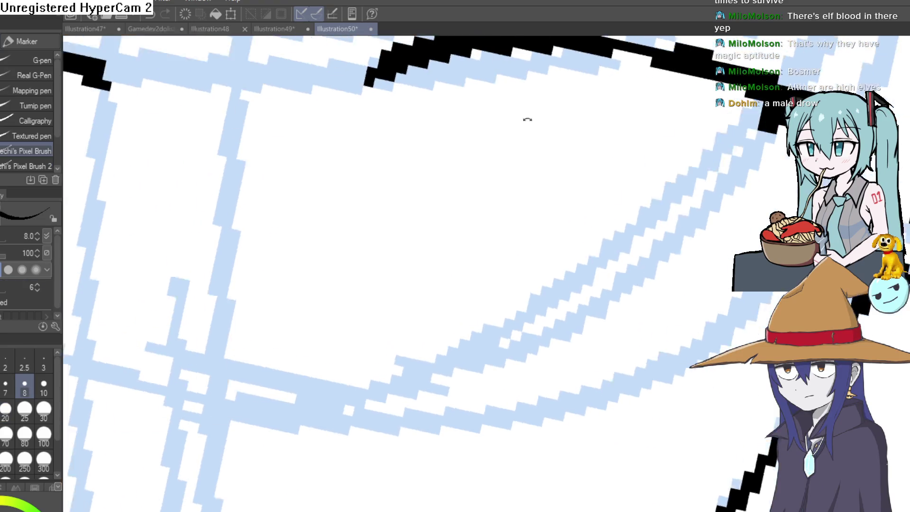
Ink brow lines above both eyes, turn the face upright, and undo the eye-corner stroke.
{"action": "mouse_move", "coordinate": [397, 286]}
{"action": "left_mouse_down"}
{"action": "mouse_move", "coordinate": [520, 133]}
{"action": "mouse_move", "coordinate": [446, 295]}
{"action": "mouse_move", "coordinate": [507, 163]}
{"action": "mouse_move", "coordinate": [612, 293]}
{"action": "mouse_move", "coordinate": [559, 132]}
{"action": "mouse_move", "coordinate": [538, 243]}
{"action": "mouse_move", "coordinate": [593, 167]}
{"action": "mouse_move", "coordinate": [341, 284]}
{"action": "mouse_move", "coordinate": [388, 353]}
{"action": "left_mouse_up"}
{"action": "mouse_move", "coordinate": [295, 298]}
{"action": "left_mouse_down"}
{"action": "mouse_move", "coordinate": [355, 183]}
{"action": "mouse_move", "coordinate": [366, 193]}
{"action": "mouse_move", "coordinate": [505, 126]}
{"action": "left_mouse_up"}
{"action": "scroll", "coordinate": [451, 178], "scroll_direction": "down", "scroll_amount": 5}
{"action": "mouse_move", "coordinate": [376, 230]}
{"action": "left_mouse_down"}
{"action": "mouse_move", "coordinate": [533, 240]}
{"action": "mouse_move", "coordinate": [589, 359]}
{"action": "mouse_move", "coordinate": [521, 238]}
{"action": "mouse_move", "coordinate": [522, 306]}
{"action": "left_mouse_up"}
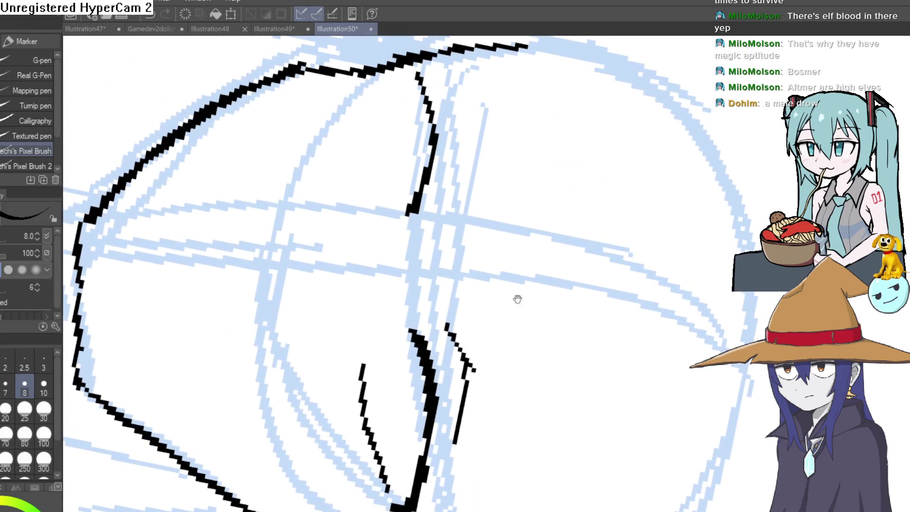
{"action": "left_click_drag", "start_coordinate": [480, 89], "coordinate": [237, 256]}
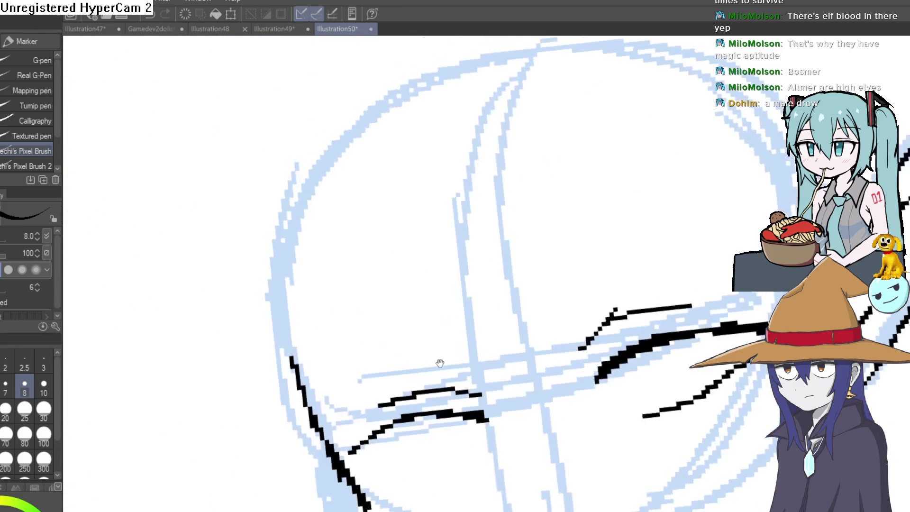
{"action": "scroll", "coordinate": [471, 199], "scroll_direction": "up", "scroll_amount": 5}
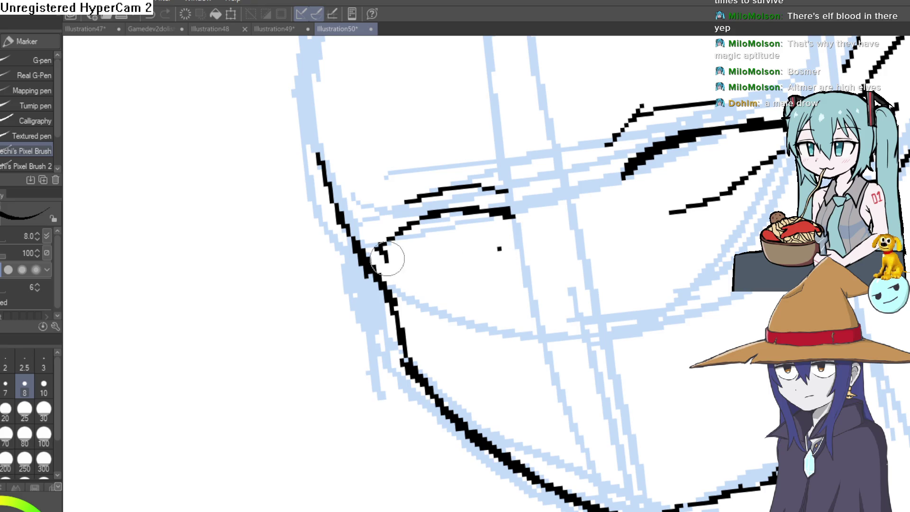
{"action": "key", "text": "ctrl+z"}
Draw and thicken the left eye's lower lid, erasing a stray stroke inside the eye.
{"action": "left_click_drag", "start_coordinate": [391, 258], "coordinate": [508, 244]}
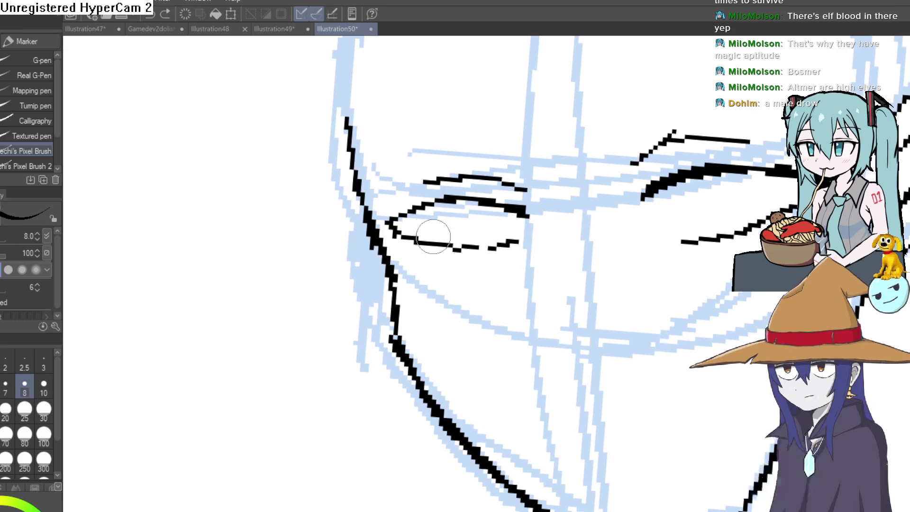
{"action": "mouse_move", "coordinate": [412, 248]}
{"action": "left_mouse_down"}
{"action": "mouse_move", "coordinate": [517, 244]}
{"action": "mouse_move", "coordinate": [458, 232]}
{"action": "left_mouse_up"}
{"action": "key", "text": "e"}
{"action": "mouse_move", "coordinate": [476, 267]}
{"action": "left_mouse_down"}
{"action": "mouse_move", "coordinate": [445, 248]}
{"action": "mouse_move", "coordinate": [386, 250]}
{"action": "left_mouse_up"}
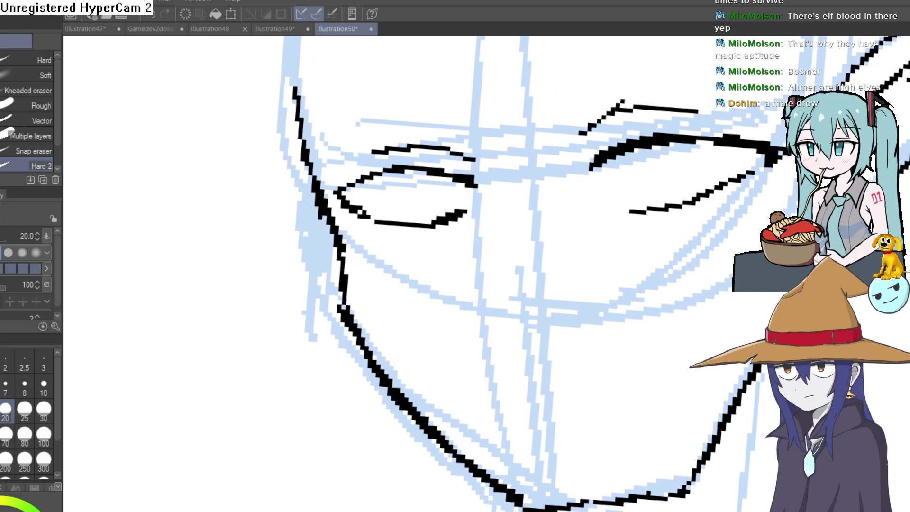
{"action": "key", "text": "p"}
Undo a small iris loop, then paint solid black irises in both eyes.
{"action": "mouse_move", "coordinate": [403, 175]}
{"action": "left_mouse_down"}
{"action": "mouse_move", "coordinate": [432, 157]}
{"action": "mouse_move", "coordinate": [443, 180]}
{"action": "mouse_move", "coordinate": [459, 158]}
{"action": "mouse_move", "coordinate": [432, 172]}
{"action": "mouse_move", "coordinate": [441, 156]}
{"action": "left_mouse_up"}
{"action": "key", "text": "ctrl+z"}
{"action": "left_click_drag", "start_coordinate": [589, 193], "coordinate": [556, 152]}
{"action": "left_click_drag", "start_coordinate": [511, 134], "coordinate": [520, 137]}
Zoom out and rotate the view until the face and ear sit upright.
{"action": "scroll", "coordinate": [526, 142], "scroll_direction": "down", "scroll_amount": 5}
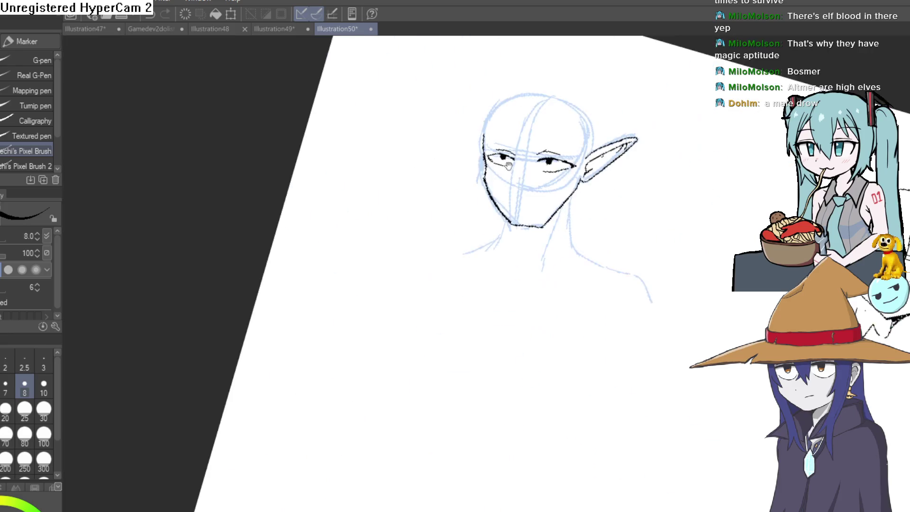
{"action": "key", "text": "minus"}
{"action": "key", "text": "minus"}
{"action": "scroll", "coordinate": [526, 142], "scroll_direction": "up", "scroll_amount": 2}
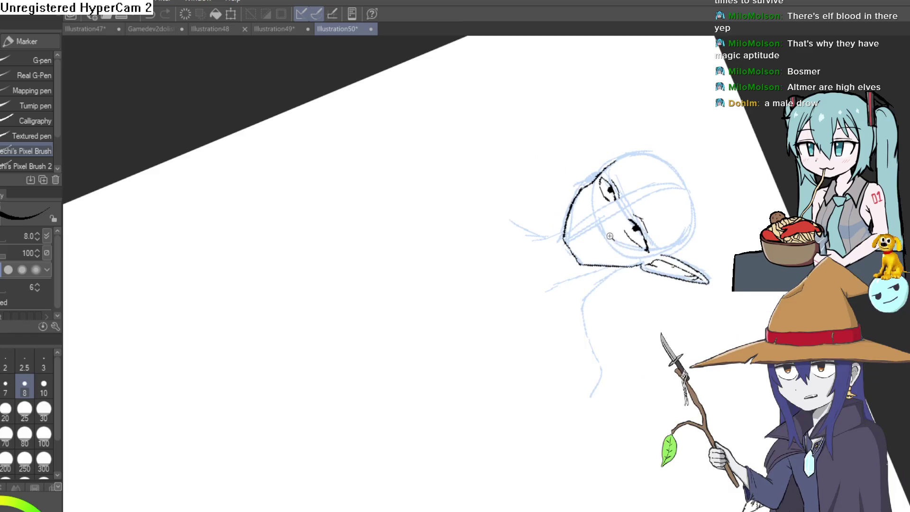
{"action": "scroll", "coordinate": [624, 252], "scroll_direction": "up", "scroll_amount": 5}
{"action": "mouse_move", "coordinate": [525, 150]}
{"action": "left_mouse_down"}
{"action": "mouse_move", "coordinate": [456, 185]}
{"action": "mouse_move", "coordinate": [366, 301]}
{"action": "left_mouse_up"}
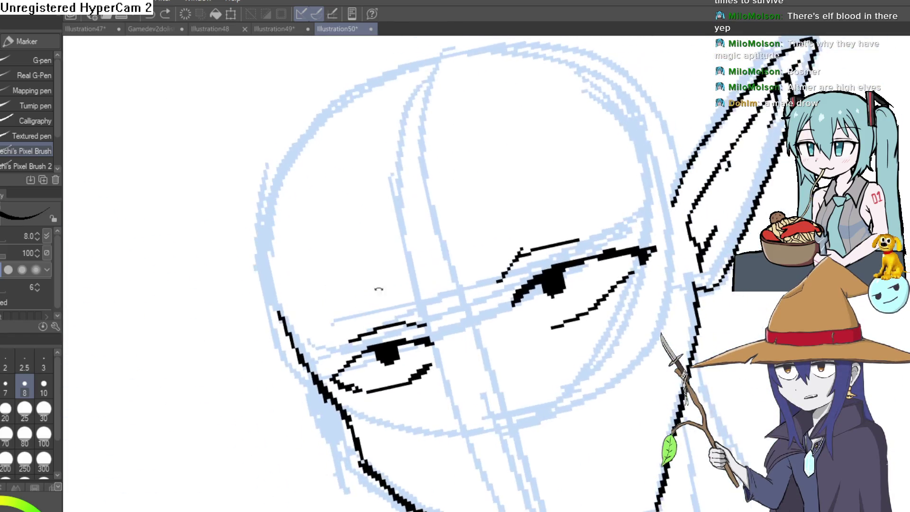
{"action": "mouse_move", "coordinate": [519, 207]}
{"action": "left_mouse_down"}
{"action": "mouse_move", "coordinate": [485, 195]}
{"action": "mouse_move", "coordinate": [542, 180]}
{"action": "mouse_move", "coordinate": [505, 179]}
{"action": "mouse_move", "coordinate": [509, 199]}
{"action": "left_mouse_up"}
{"action": "scroll", "coordinate": [504, 203], "scroll_direction": "down", "scroll_amount": 2}
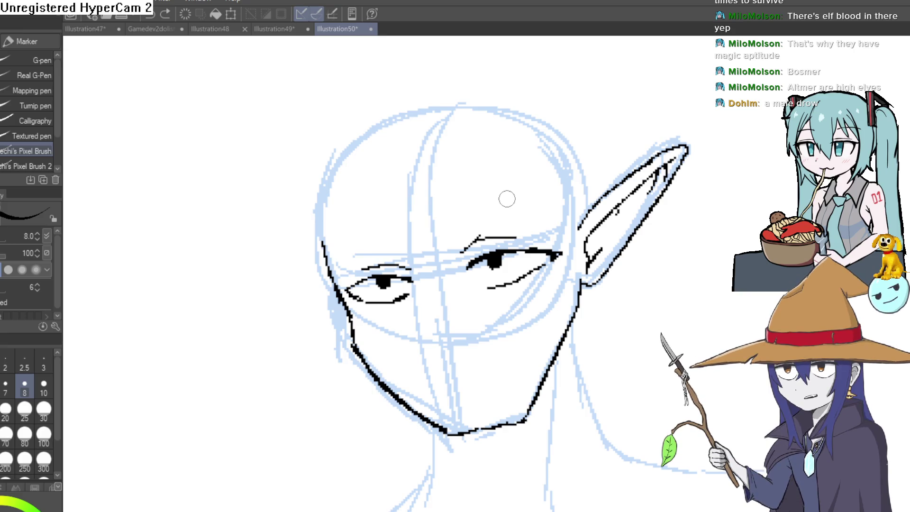
{"action": "mouse_move", "coordinate": [506, 198]}
{"action": "left_mouse_down"}
{"action": "mouse_move", "coordinate": [504, 248]}
{"action": "mouse_move", "coordinate": [502, 205]}
{"action": "mouse_move", "coordinate": [514, 183]}
{"action": "mouse_move", "coordinate": [518, 197]}
{"action": "mouse_move", "coordinate": [642, 143]}
{"action": "mouse_move", "coordinate": [607, 201]}
{"action": "mouse_move", "coordinate": [472, 200]}
{"action": "left_mouse_up"}
Ink a nose line down from the eye and a stroke under the nose.
{"action": "scroll", "coordinate": [473, 200], "scroll_direction": "up", "scroll_amount": 2}
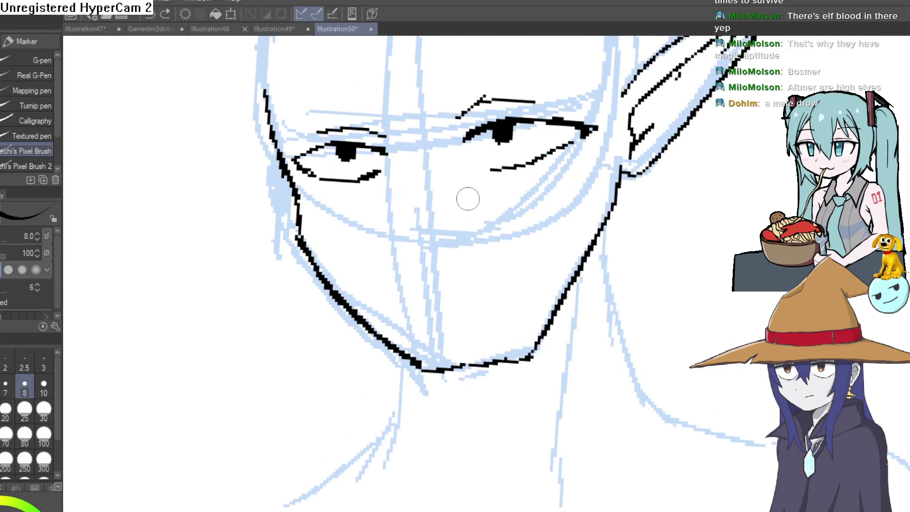
{"action": "left_click_drag", "start_coordinate": [401, 149], "coordinate": [382, 235]}
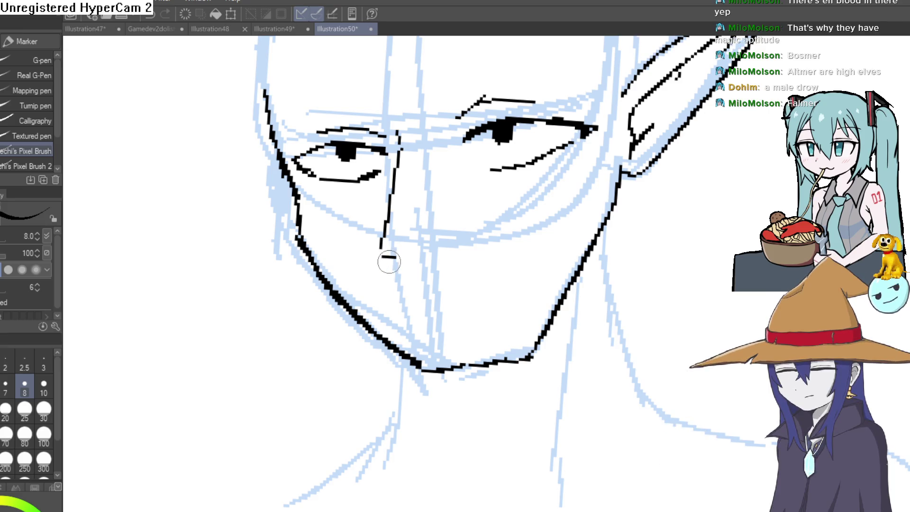
{"action": "left_click_drag", "start_coordinate": [377, 256], "coordinate": [399, 281]}
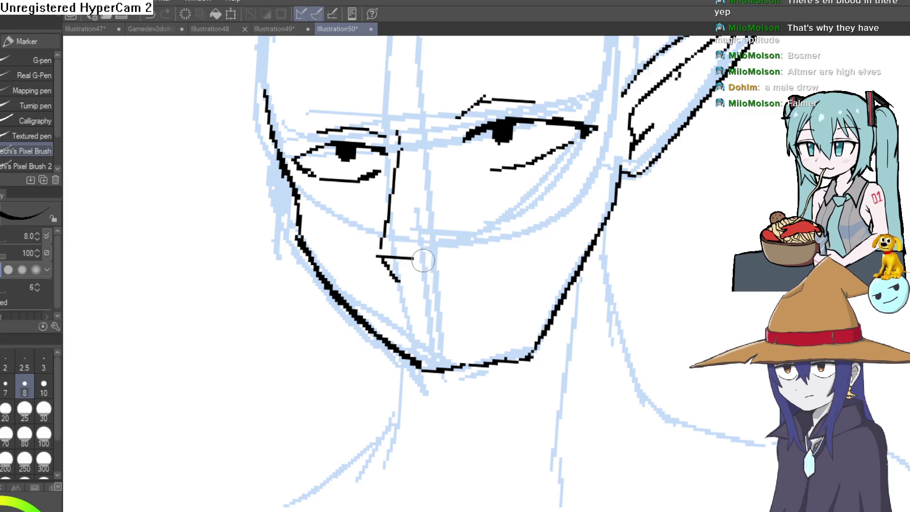
Undo the nose strokes and the right eye's lower lid with repeated Ctrl+Z.
{"action": "key", "text": "ctrl+z"}
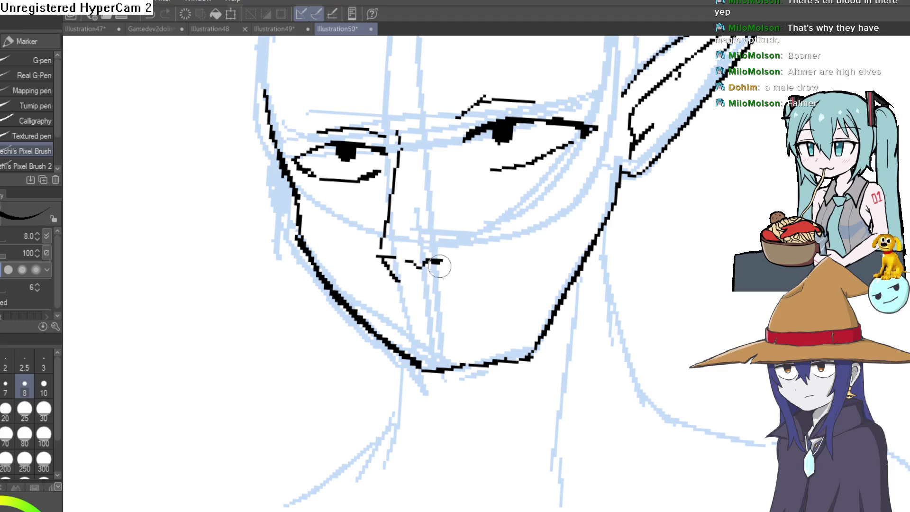
{"action": "key", "text": "ctrl+z"}
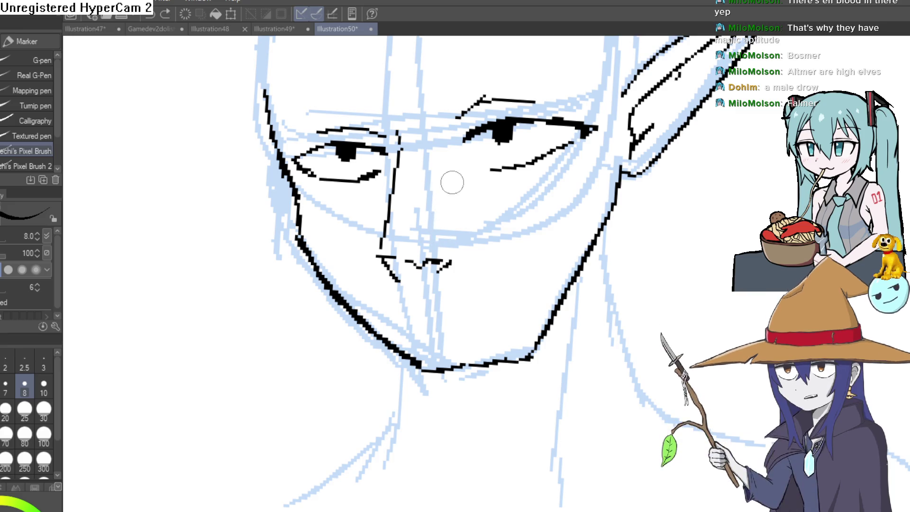
{"action": "key", "text": "ctrl+z"}
{"action": "key", "text": "ctrl+z"}
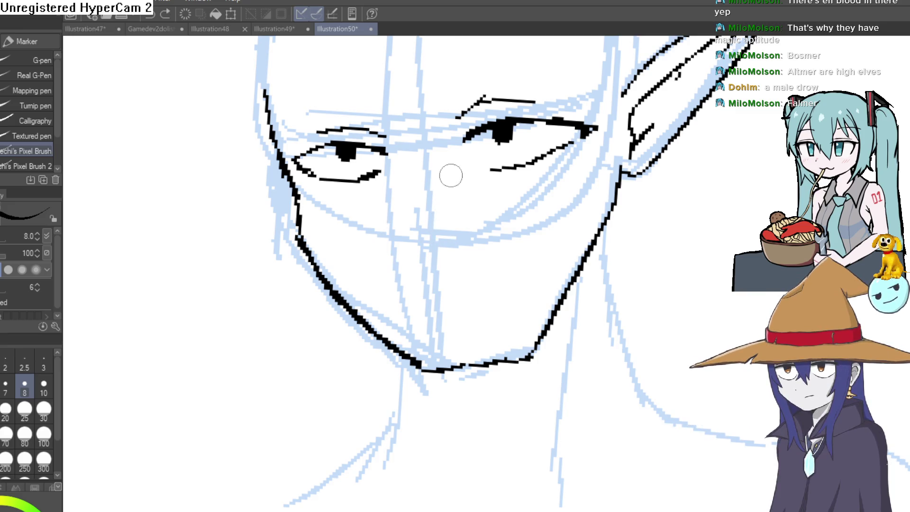
{"action": "key", "text": "ctrl+z"}
{"action": "key", "text": "ctrl+z"}
{"action": "key", "text": "ctrl+z"}
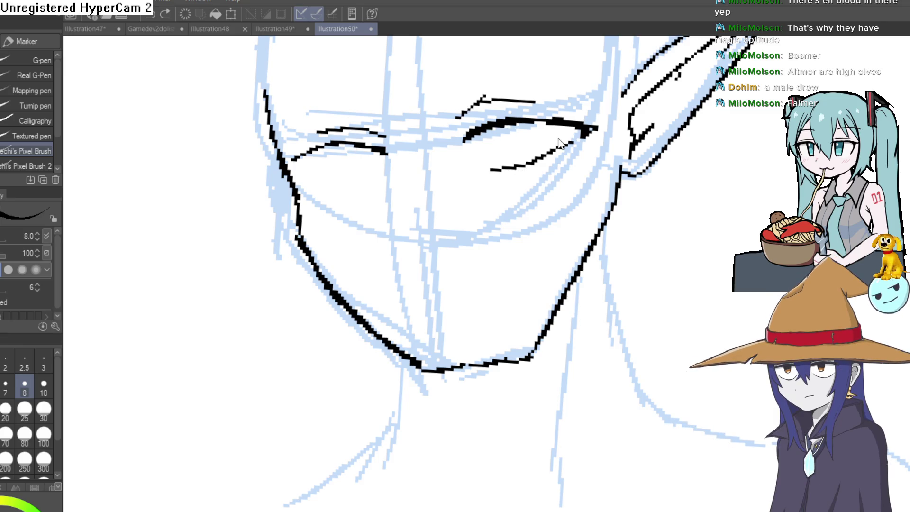
{"action": "key", "text": "ctrl+z"}
{"action": "key", "text": "ctrl+z"}
{"action": "scroll", "coordinate": [618, 204], "scroll_direction": "down", "scroll_amount": 5}
{"action": "mouse_move", "coordinate": [619, 204]}
{"action": "left_mouse_down"}
{"action": "mouse_move", "coordinate": [647, 228]}
{"action": "mouse_move", "coordinate": [581, 186]}
{"action": "left_mouse_up"}
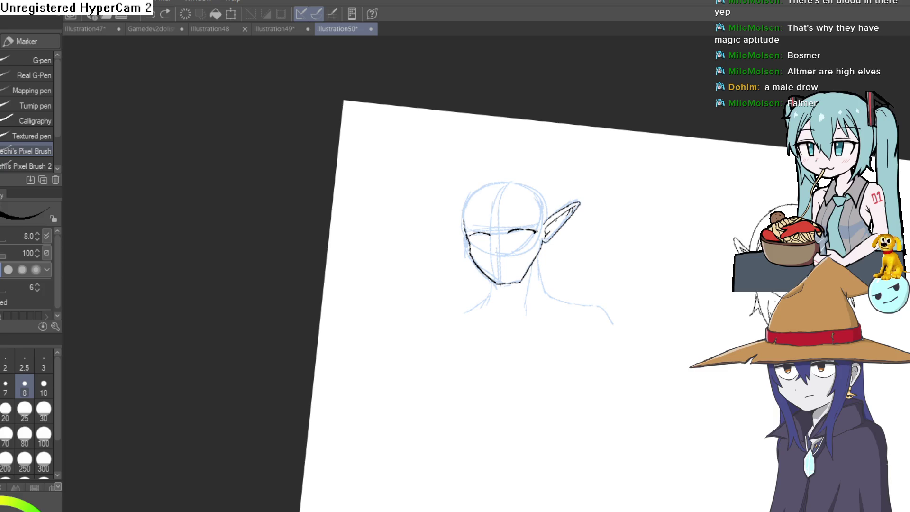
Save the illustration and undo a trial zigzag stroke near the ear.
{"action": "key", "text": "ctrl+s"}
{"action": "left_click_drag", "start_coordinate": [548, 301], "coordinate": [582, 253]}
{"action": "key", "text": "ctrl+z"}
Ink new eye strokes, a pupil in the upper eye and extra lower-lid lines.
{"action": "left_click_drag", "start_coordinate": [589, 197], "coordinate": [522, 232]}
{"action": "scroll", "coordinate": [522, 231], "scroll_direction": "up", "scroll_amount": 5}
{"action": "left_click_drag", "start_coordinate": [450, 258], "coordinate": [518, 185]}
{"action": "left_click_drag", "start_coordinate": [391, 321], "coordinate": [331, 390]}
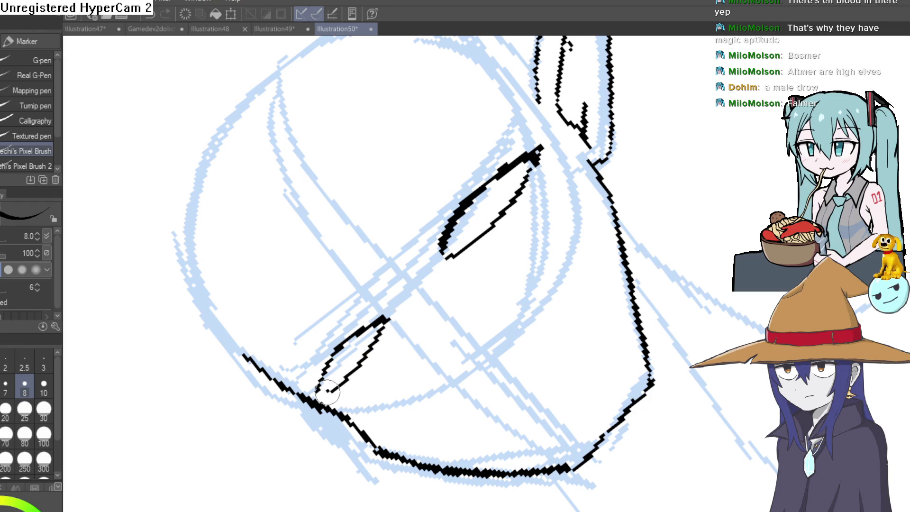
{"action": "left_click_drag", "start_coordinate": [477, 202], "coordinate": [467, 216]}
{"action": "mouse_move", "coordinate": [463, 257]}
{"action": "left_mouse_down"}
{"action": "mouse_move", "coordinate": [538, 182]}
{"action": "mouse_move", "coordinate": [483, 254]}
{"action": "left_mouse_up"}
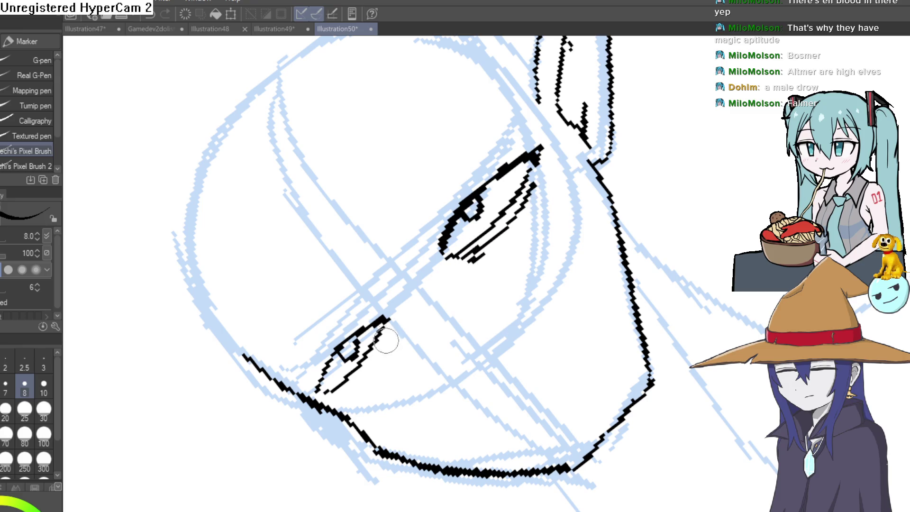
{"action": "left_click_drag", "start_coordinate": [387, 327], "coordinate": [359, 385]}
Ink the vertical nose line, the left nostril and furrow strokes between the brows.
{"action": "mouse_move", "coordinate": [431, 298]}
{"action": "left_mouse_down"}
{"action": "mouse_move", "coordinate": [474, 280]}
{"action": "mouse_move", "coordinate": [509, 249]}
{"action": "mouse_move", "coordinate": [478, 206]}
{"action": "left_mouse_up"}
{"action": "scroll", "coordinate": [398, 244], "scroll_direction": "down", "scroll_amount": 3}
{"action": "scroll", "coordinate": [406, 248], "scroll_direction": "up", "scroll_amount": 3}
{"action": "mouse_move", "coordinate": [368, 132]}
{"action": "left_mouse_down"}
{"action": "mouse_move", "coordinate": [385, 286]}
{"action": "mouse_move", "coordinate": [446, 270]}
{"action": "mouse_move", "coordinate": [450, 247]}
{"action": "left_mouse_up"}
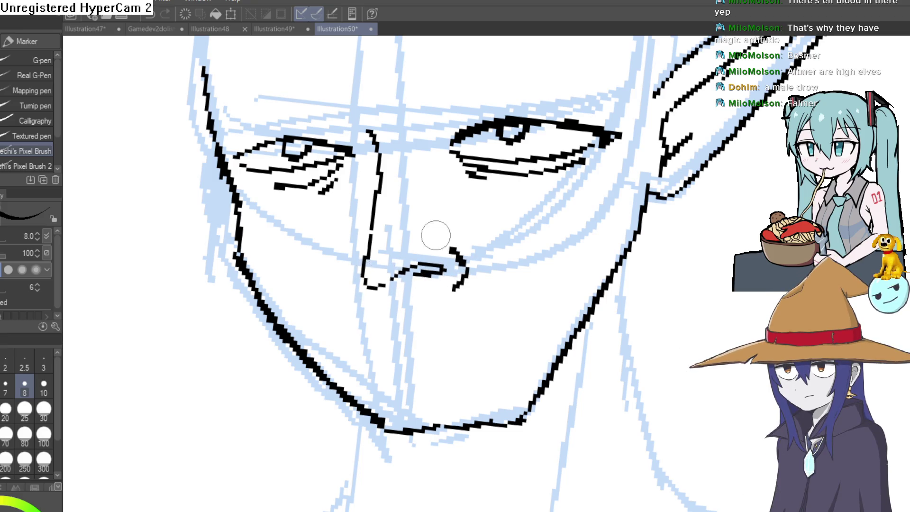
{"action": "mouse_move", "coordinate": [363, 271]}
{"action": "left_mouse_down"}
{"action": "mouse_move", "coordinate": [336, 271]}
{"action": "mouse_move", "coordinate": [341, 285]}
{"action": "left_mouse_up"}
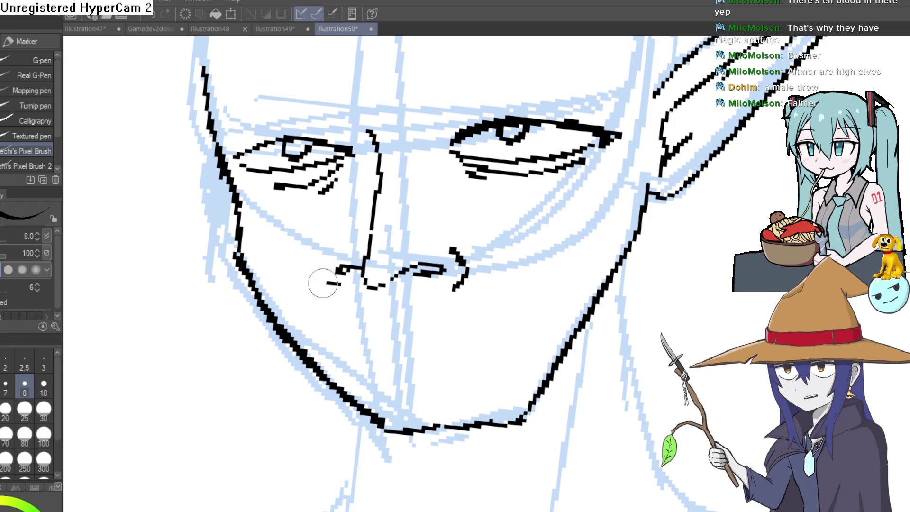
{"action": "left_click_drag", "start_coordinate": [464, 197], "coordinate": [468, 252]}
{"action": "left_click_drag", "start_coordinate": [364, 148], "coordinate": [380, 207]}
{"action": "left_click_drag", "start_coordinate": [335, 172], "coordinate": [368, 198]}
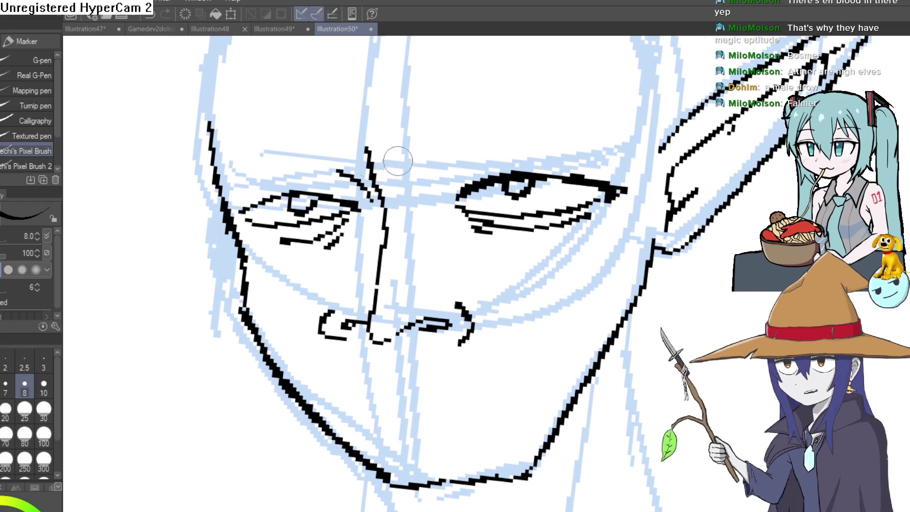
Undo the recent nose, brow-furrow and eye-detail strokes.
{"action": "left_click_drag", "start_coordinate": [449, 197], "coordinate": [436, 213]}
{"action": "scroll", "coordinate": [436, 213], "scroll_direction": "down", "scroll_amount": 2}
{"action": "scroll", "coordinate": [479, 163], "scroll_direction": "down", "scroll_amount": 5}
{"action": "left_click_drag", "start_coordinate": [479, 162], "coordinate": [506, 207]}
{"action": "scroll", "coordinate": [506, 207], "scroll_direction": "up", "scroll_amount": 5}
{"action": "left_click_drag", "start_coordinate": [715, 156], "coordinate": [729, 220]}
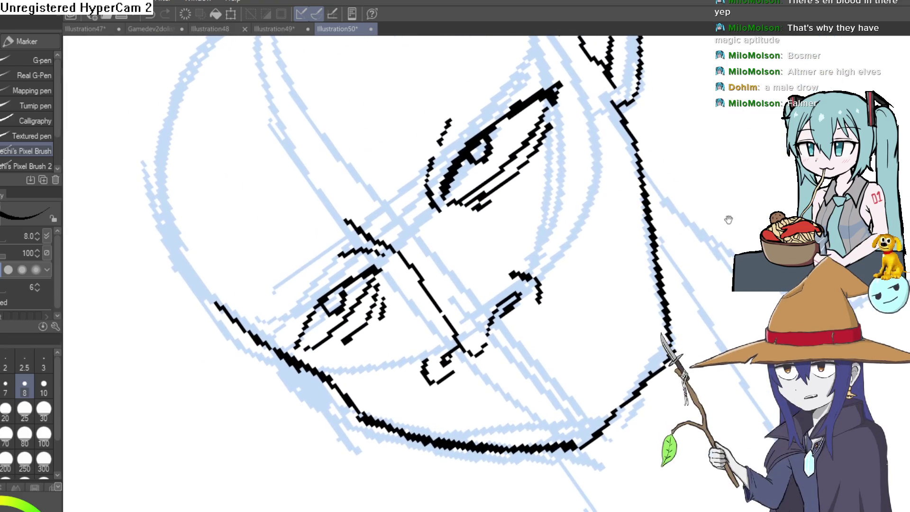
{"action": "key", "text": "ctrl+z"}
{"action": "key", "text": "ctrl+z"}
{"action": "key", "text": "ctrl+z"}
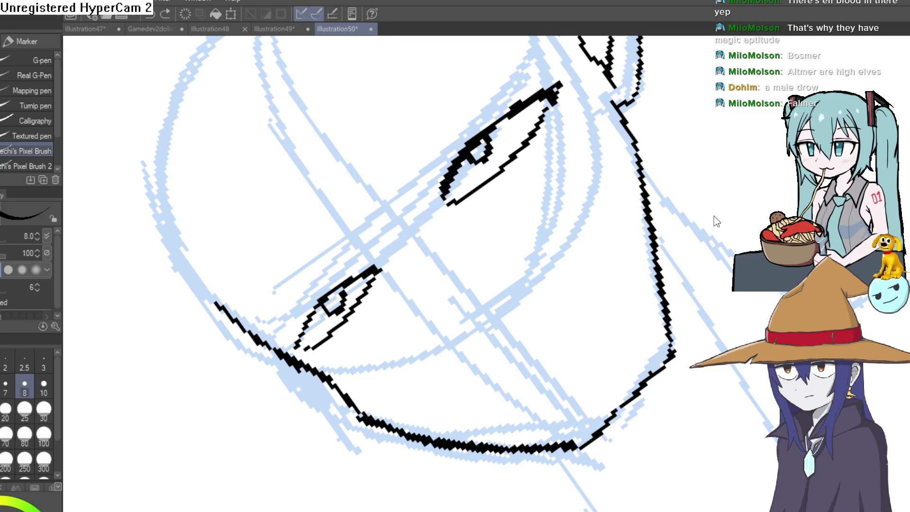
{"action": "key", "text": "ctrl+z"}
{"action": "key", "text": "ctrl+z"}
{"action": "key", "text": "ctrl+z"}
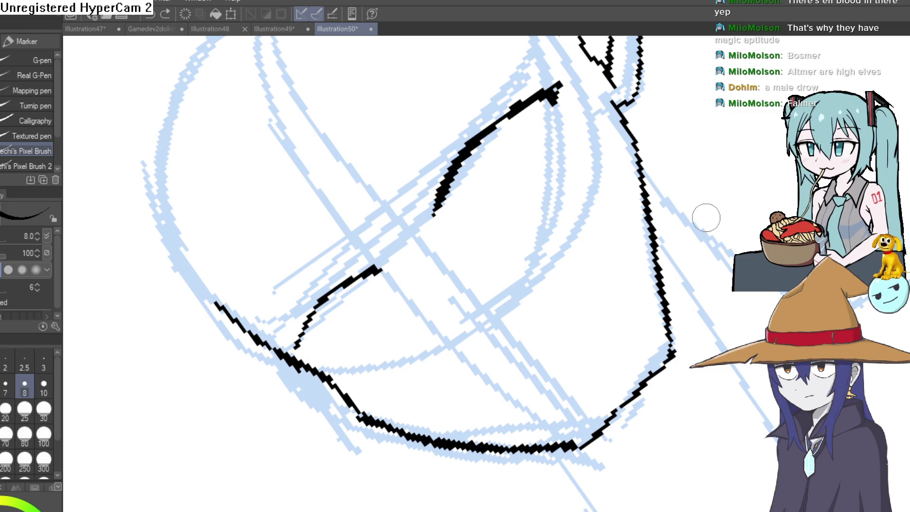
{"action": "left_click_drag", "start_coordinate": [712, 217], "coordinate": [717, 251]}
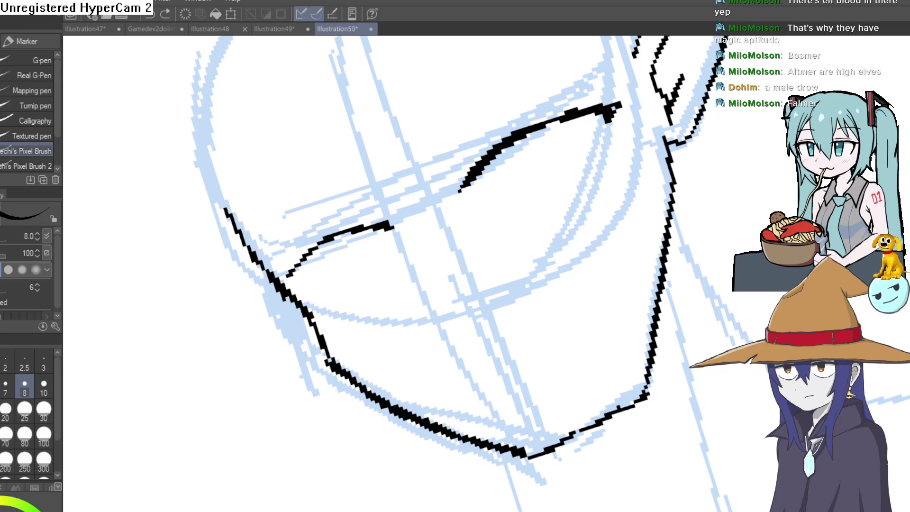
Erase the two curved eye strokes across the face, then return to the pixel brush.
{"action": "key", "text": "e"}
{"action": "mouse_move", "coordinate": [610, 112]}
{"action": "left_mouse_down"}
{"action": "mouse_move", "coordinate": [565, 126]}
{"action": "mouse_move", "coordinate": [365, 242]}
{"action": "mouse_move", "coordinate": [319, 237]}
{"action": "mouse_move", "coordinate": [286, 277]}
{"action": "left_mouse_up"}
{"action": "key", "text": "p"}
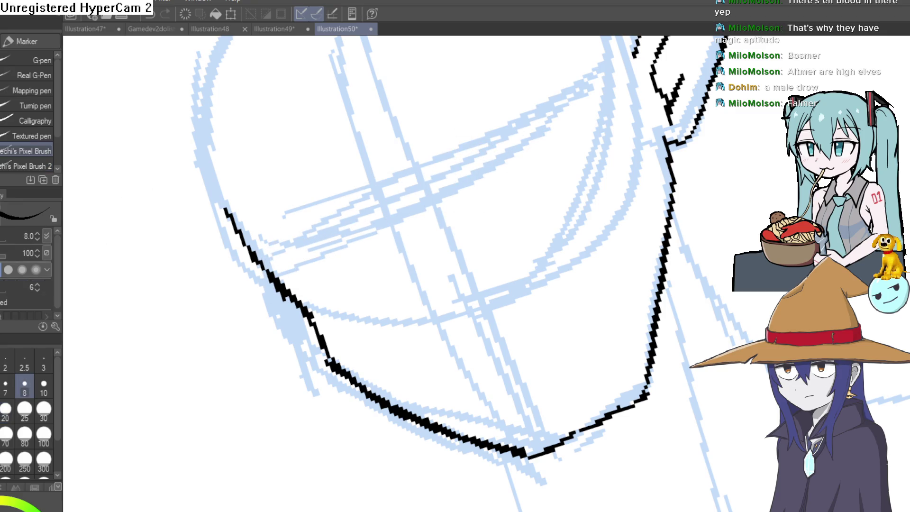
{"action": "scroll", "coordinate": [476, 223], "scroll_direction": "up", "scroll_amount": 5}
{"action": "scroll", "coordinate": [476, 223], "scroll_direction": "down", "scroll_amount": 5}
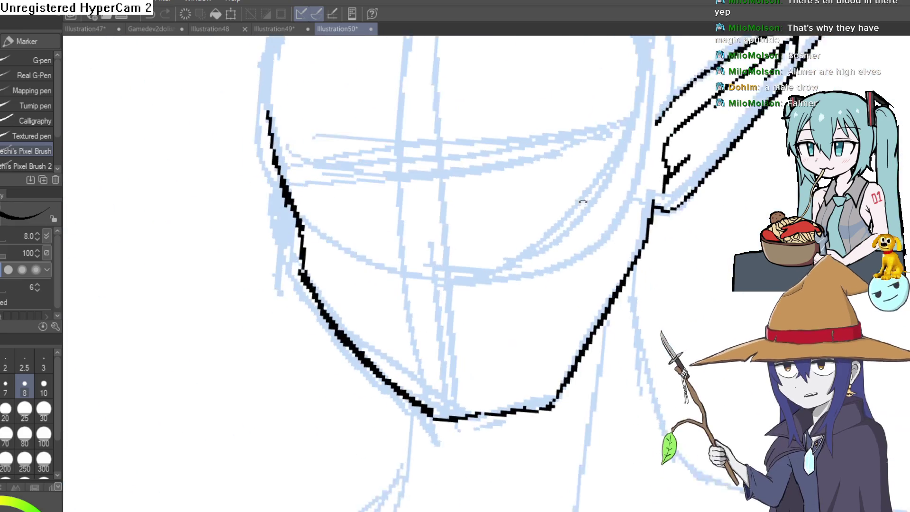
Ink bold left and right eyebrows and a thick solid-black left upper eyelid.
{"action": "mouse_move", "coordinate": [486, 205]}
{"action": "left_mouse_down"}
{"action": "mouse_move", "coordinate": [510, 186]}
{"action": "mouse_move", "coordinate": [585, 174]}
{"action": "mouse_move", "coordinate": [620, 193]}
{"action": "mouse_move", "coordinate": [516, 180]}
{"action": "left_mouse_up"}
{"action": "mouse_move", "coordinate": [400, 208]}
{"action": "left_mouse_down"}
{"action": "mouse_move", "coordinate": [379, 192]}
{"action": "mouse_move", "coordinate": [308, 182]}
{"action": "mouse_move", "coordinate": [290, 206]}
{"action": "mouse_move", "coordinate": [463, 142]}
{"action": "mouse_move", "coordinate": [524, 179]}
{"action": "left_mouse_up"}
{"action": "left_click_drag", "start_coordinate": [433, 240], "coordinate": [474, 197]}
{"action": "mouse_move", "coordinate": [474, 197]}
{"action": "left_mouse_down"}
{"action": "mouse_move", "coordinate": [562, 96]}
{"action": "mouse_move", "coordinate": [475, 178]}
{"action": "mouse_move", "coordinate": [549, 100]}
{"action": "left_mouse_up"}
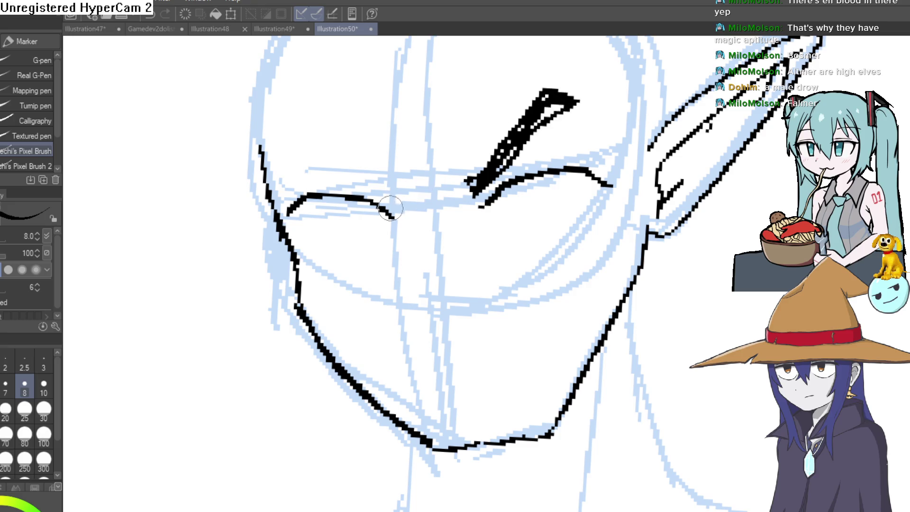
{"action": "left_click_drag", "start_coordinate": [371, 178], "coordinate": [294, 162]}
{"action": "mouse_move", "coordinate": [403, 192]}
{"action": "left_mouse_down"}
{"action": "mouse_move", "coordinate": [355, 155]}
{"action": "mouse_move", "coordinate": [294, 151]}
{"action": "mouse_move", "coordinate": [341, 146]}
{"action": "mouse_move", "coordinate": [266, 304]}
{"action": "left_mouse_up"}
{"action": "left_click_drag", "start_coordinate": [265, 304], "coordinate": [336, 283]}
{"action": "mouse_move", "coordinate": [439, 229]}
{"action": "left_mouse_down"}
{"action": "mouse_move", "coordinate": [528, 207]}
{"action": "mouse_move", "coordinate": [360, 261]}
{"action": "mouse_move", "coordinate": [264, 269]}
{"action": "left_mouse_up"}
Draw new eyelid lines beneath both eyebrows.
{"action": "mouse_move", "coordinate": [332, 237]}
{"action": "left_mouse_down"}
{"action": "mouse_move", "coordinate": [545, 198]}
{"action": "mouse_move", "coordinate": [524, 186]}
{"action": "left_mouse_up"}
{"action": "scroll", "coordinate": [481, 209], "scroll_direction": "up", "scroll_amount": 3}
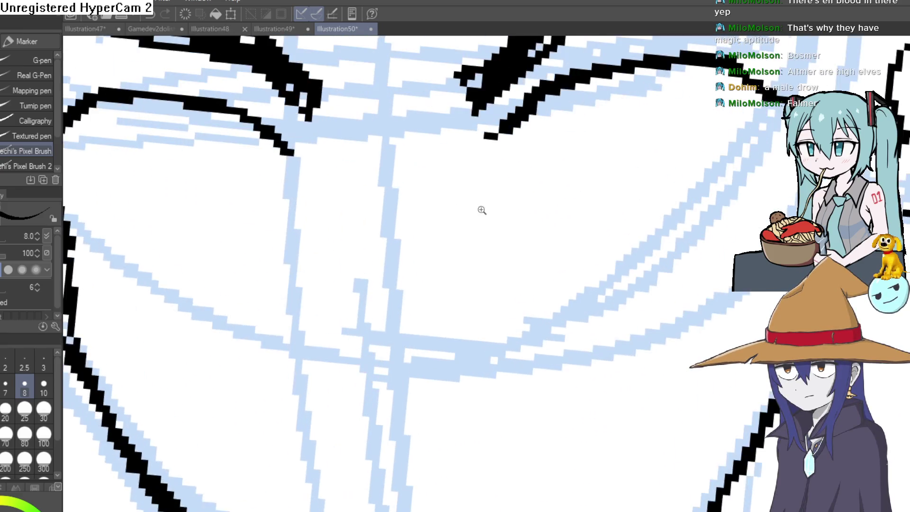
{"action": "scroll", "coordinate": [614, 153], "scroll_direction": "down", "scroll_amount": 1}
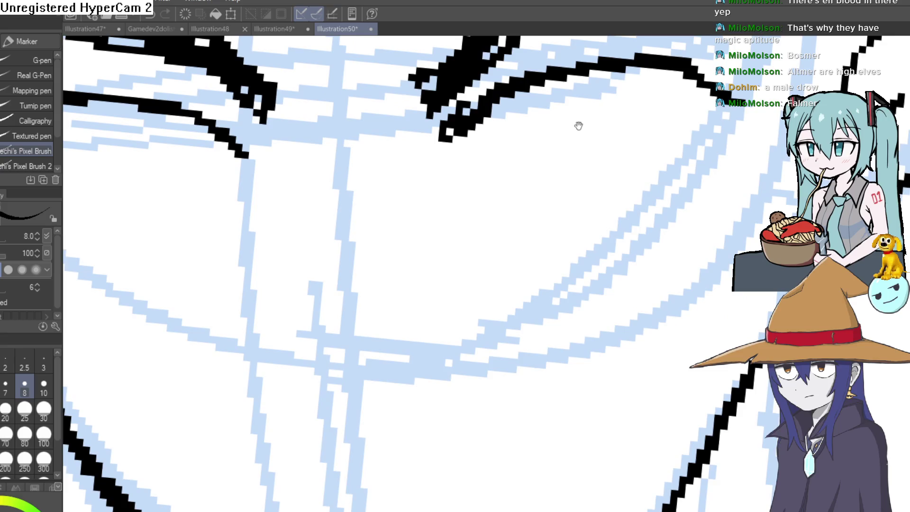
{"action": "left_click_drag", "start_coordinate": [577, 126], "coordinate": [558, 149]}
{"action": "scroll", "coordinate": [489, 205], "scroll_direction": "up", "scroll_amount": 1}
{"action": "mouse_move", "coordinate": [482, 208]}
{"action": "left_mouse_down"}
{"action": "mouse_move", "coordinate": [571, 199]}
{"action": "mouse_move", "coordinate": [626, 178]}
{"action": "left_mouse_up"}
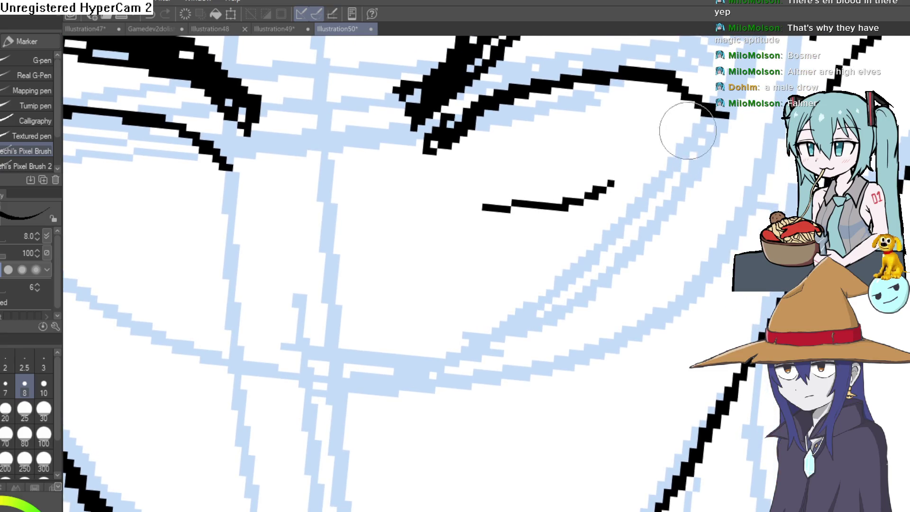
{"action": "scroll", "coordinate": [654, 220], "scroll_direction": "left", "scroll_amount": 5}
{"action": "mouse_move", "coordinate": [463, 216]}
{"action": "left_mouse_down"}
{"action": "mouse_move", "coordinate": [390, 234]}
{"action": "mouse_move", "coordinate": [303, 234]}
{"action": "left_mouse_up"}
Draw an oval iris under the eyelid and fill both pupils black.
{"action": "left_click_drag", "start_coordinate": [446, 166], "coordinate": [421, 155]}
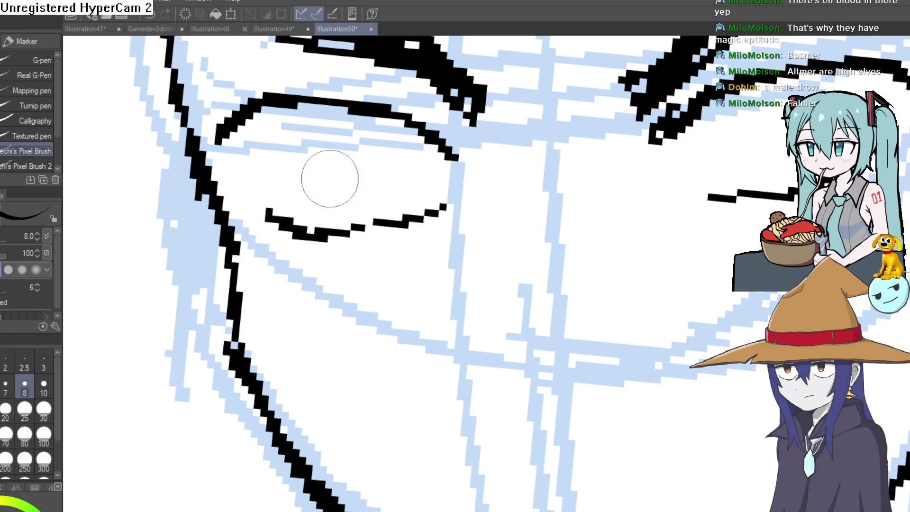
{"action": "mouse_move", "coordinate": [323, 109]}
{"action": "left_mouse_down"}
{"action": "mouse_move", "coordinate": [320, 152]}
{"action": "mouse_move", "coordinate": [384, 125]}
{"action": "mouse_move", "coordinate": [290, 152]}
{"action": "left_mouse_up"}
{"action": "mouse_move", "coordinate": [590, 156]}
{"action": "left_mouse_down"}
{"action": "mouse_move", "coordinate": [682, 143]}
{"action": "mouse_move", "coordinate": [610, 146]}
{"action": "mouse_move", "coordinate": [635, 157]}
{"action": "mouse_move", "coordinate": [654, 127]}
{"action": "mouse_move", "coordinate": [664, 133]}
{"action": "mouse_move", "coordinate": [673, 123]}
{"action": "left_mouse_up"}
{"action": "mouse_move", "coordinate": [242, 137]}
{"action": "left_mouse_down"}
{"action": "mouse_move", "coordinate": [239, 174]}
{"action": "mouse_move", "coordinate": [256, 168]}
{"action": "left_mouse_up"}
Add a stroke near the nose midline, then undo it as stray.
{"action": "scroll", "coordinate": [422, 204], "scroll_direction": "down", "scroll_amount": 10}
{"action": "left_click_drag", "start_coordinate": [526, 187], "coordinate": [541, 160]}
{"action": "scroll", "coordinate": [541, 160], "scroll_direction": "up", "scroll_amount": 5}
{"action": "left_click_drag", "start_coordinate": [531, 204], "coordinate": [488, 150]}
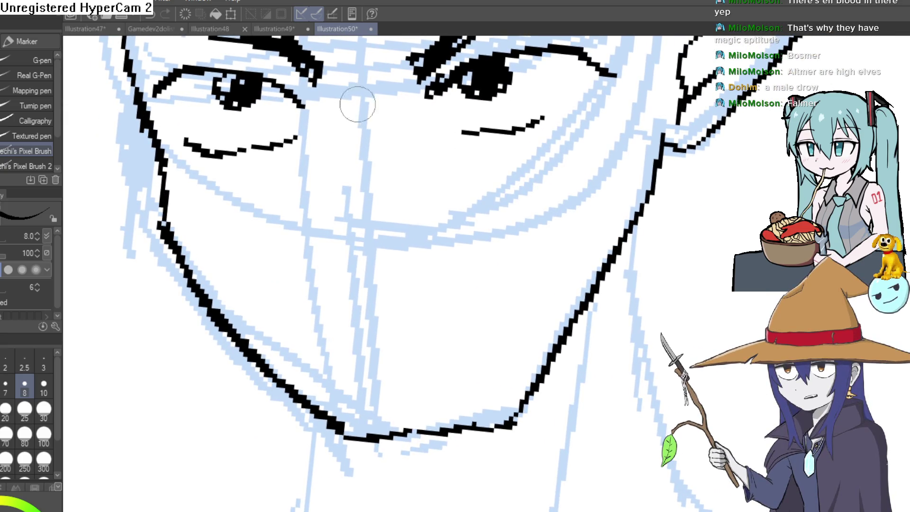
{"action": "left_click_drag", "start_coordinate": [360, 59], "coordinate": [306, 228]}
{"action": "key", "text": "ctrl+z"}
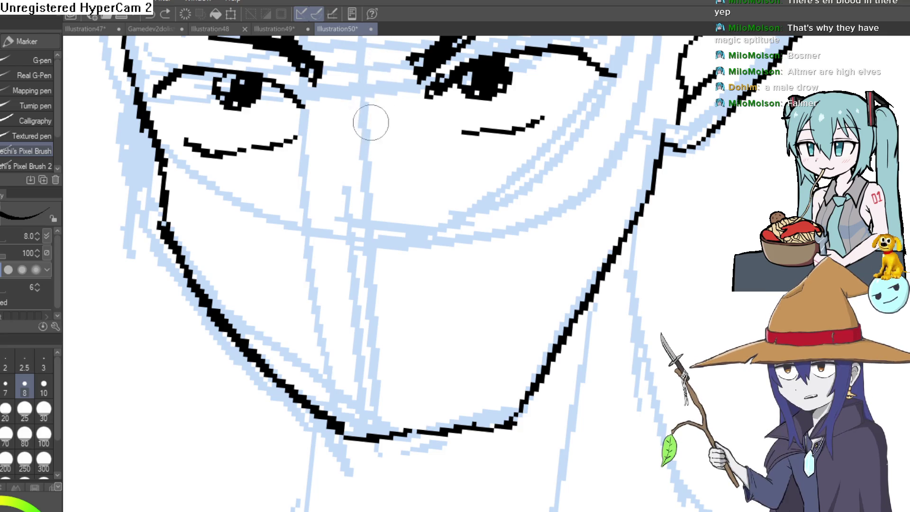
{"action": "scroll", "coordinate": [368, 121], "scroll_direction": "down", "scroll_amount": 3}
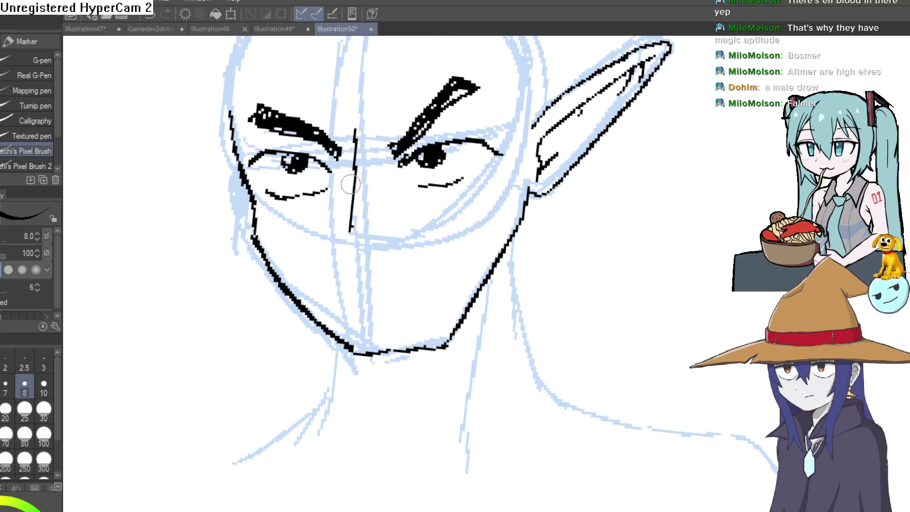
Lasso the eyebrows, eyes and nose line art, delete it, and deselect.
{"action": "key", "text": "m"}
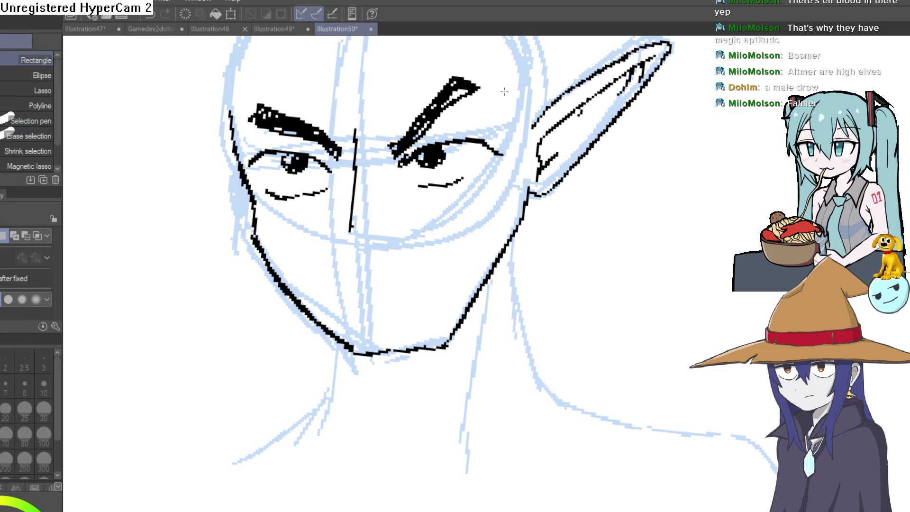
{"action": "mouse_move", "coordinate": [392, 102]}
{"action": "left_mouse_down"}
{"action": "mouse_move", "coordinate": [405, 208]}
{"action": "mouse_move", "coordinate": [418, 199]}
{"action": "left_mouse_up"}
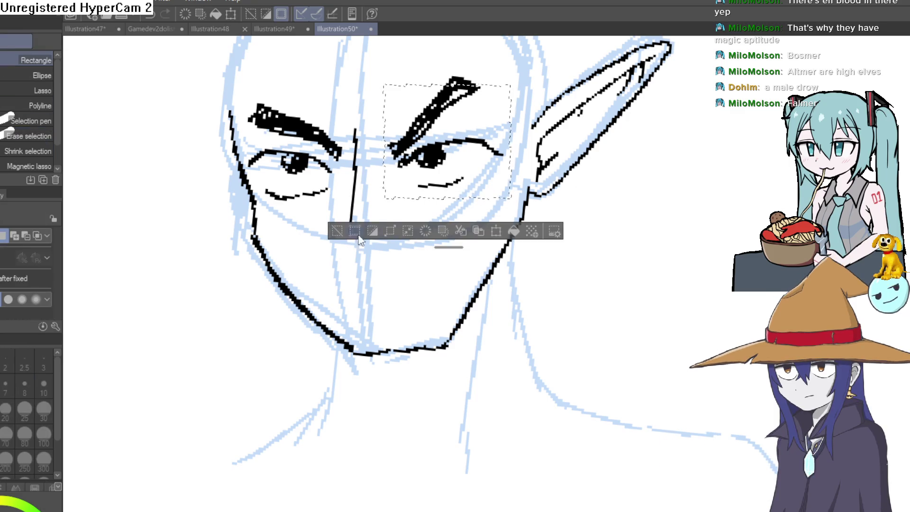
{"action": "left_click", "coordinate": [352, 225]}
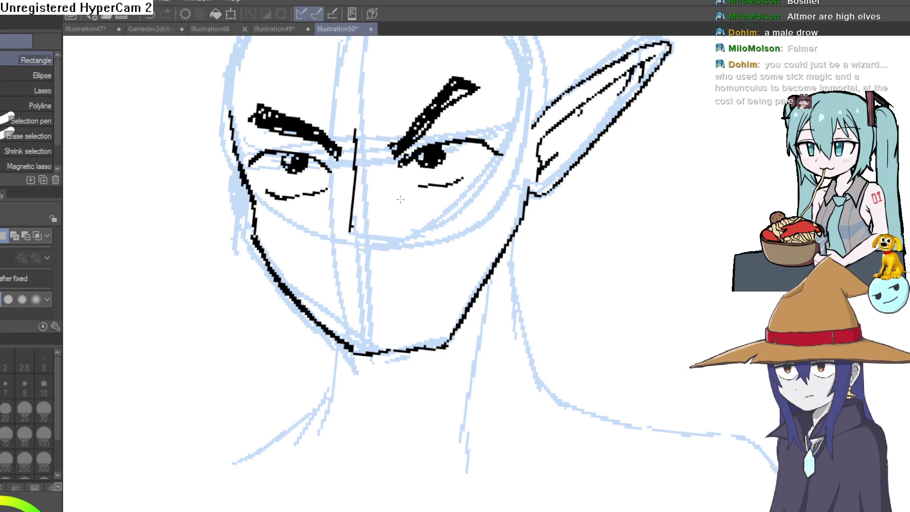
{"action": "left_click", "coordinate": [49, 91]}
{"action": "mouse_move", "coordinate": [490, 126]}
{"action": "left_mouse_down"}
{"action": "mouse_move", "coordinate": [495, 173]}
{"action": "mouse_move", "coordinate": [433, 271]}
{"action": "mouse_move", "coordinate": [335, 316]}
{"action": "mouse_move", "coordinate": [220, 166]}
{"action": "mouse_move", "coordinate": [474, 110]}
{"action": "left_mouse_up"}
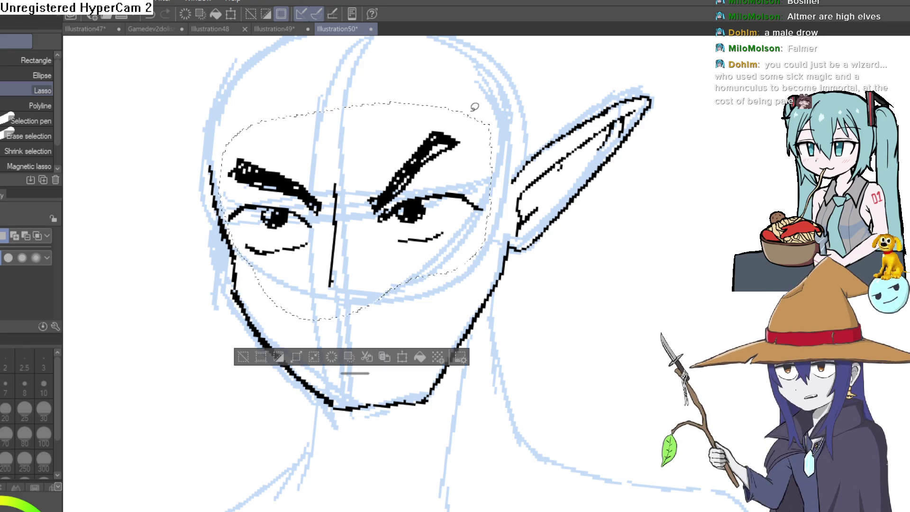
{"action": "key", "text": "Delete"}
{"action": "left_click", "coordinate": [247, 360]}
{"action": "mouse_move", "coordinate": [471, 228]}
{"action": "left_mouse_down"}
{"action": "mouse_move", "coordinate": [423, 270]}
{"action": "mouse_move", "coordinate": [284, 222]}
{"action": "left_mouse_up"}
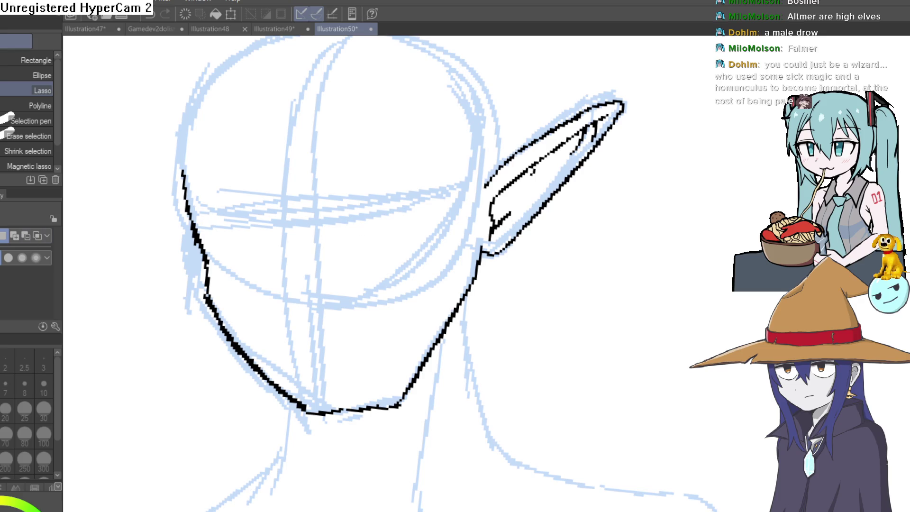
{"action": "key", "text": "p"}
{"action": "scroll", "coordinate": [343, 253], "scroll_direction": "up", "scroll_amount": 5}
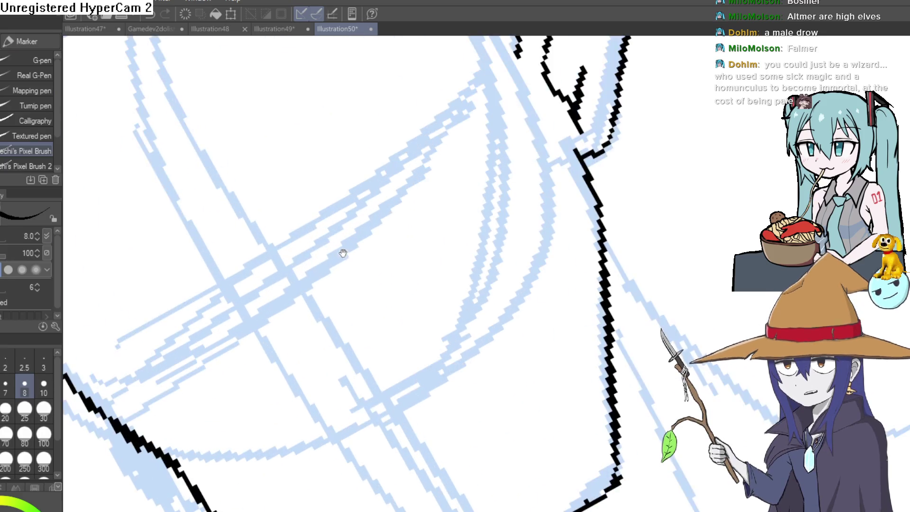
Rotate the canvas and ink thick black eye lines across the face.
{"action": "scroll", "coordinate": [343, 254], "scroll_direction": "down", "scroll_amount": 3}
{"action": "mouse_move", "coordinate": [407, 193]}
{"action": "left_mouse_down"}
{"action": "mouse_move", "coordinate": [518, 187]}
{"action": "mouse_move", "coordinate": [426, 177]}
{"action": "mouse_move", "coordinate": [328, 193]}
{"action": "mouse_move", "coordinate": [275, 258]}
{"action": "mouse_move", "coordinate": [283, 282]}
{"action": "mouse_move", "coordinate": [303, 278]}
{"action": "mouse_move", "coordinate": [322, 213]}
{"action": "mouse_move", "coordinate": [274, 237]}
{"action": "mouse_move", "coordinate": [276, 266]}
{"action": "mouse_move", "coordinate": [311, 226]}
{"action": "mouse_move", "coordinate": [289, 275]}
{"action": "mouse_move", "coordinate": [332, 237]}
{"action": "left_mouse_up"}
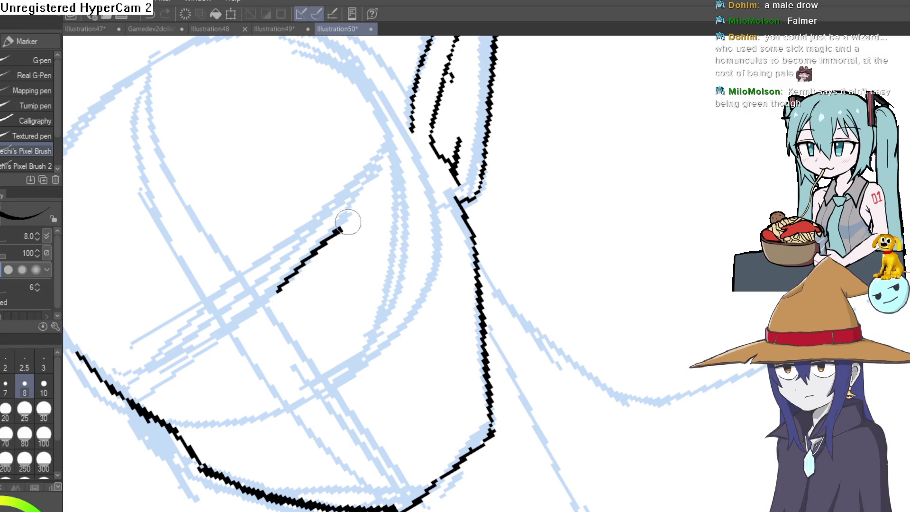
{"action": "mouse_move", "coordinate": [291, 276]}
{"action": "left_mouse_down"}
{"action": "mouse_move", "coordinate": [638, 237]}
{"action": "mouse_move", "coordinate": [623, 226]}
{"action": "mouse_move", "coordinate": [573, 238]}
{"action": "left_mouse_up"}
{"action": "mouse_move", "coordinate": [550, 175]}
{"action": "left_mouse_down"}
{"action": "mouse_move", "coordinate": [596, 101]}
{"action": "mouse_move", "coordinate": [557, 230]}
{"action": "left_mouse_up"}
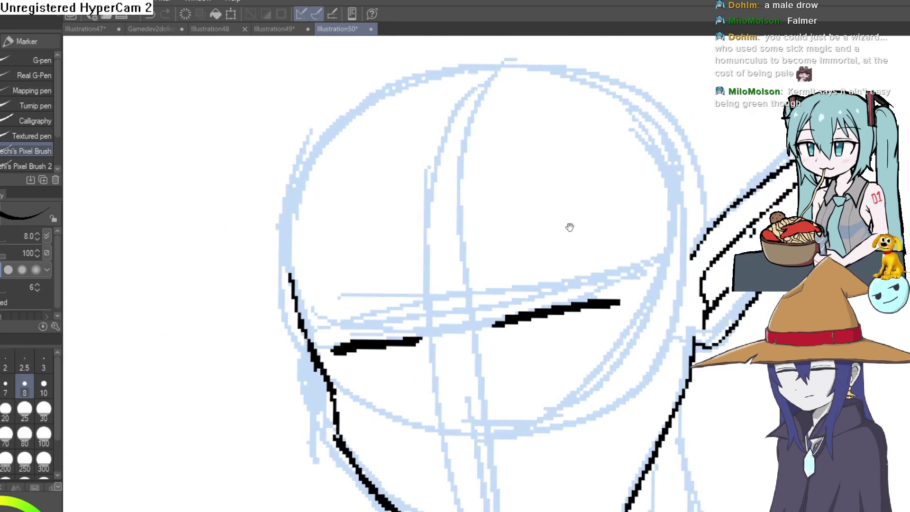
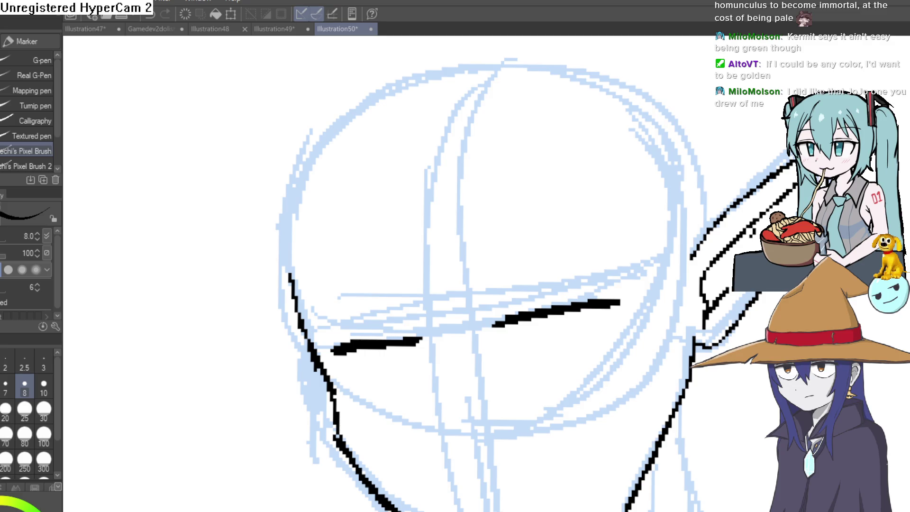
Ink the eye outlines with hooked outer ends, an oval iris and lower lids under both eyes.
{"action": "left_click_drag", "start_coordinate": [559, 236], "coordinate": [623, 164]}
{"action": "key", "text": "ctrl+z"}
{"action": "left_click_drag", "start_coordinate": [614, 285], "coordinate": [569, 162]}
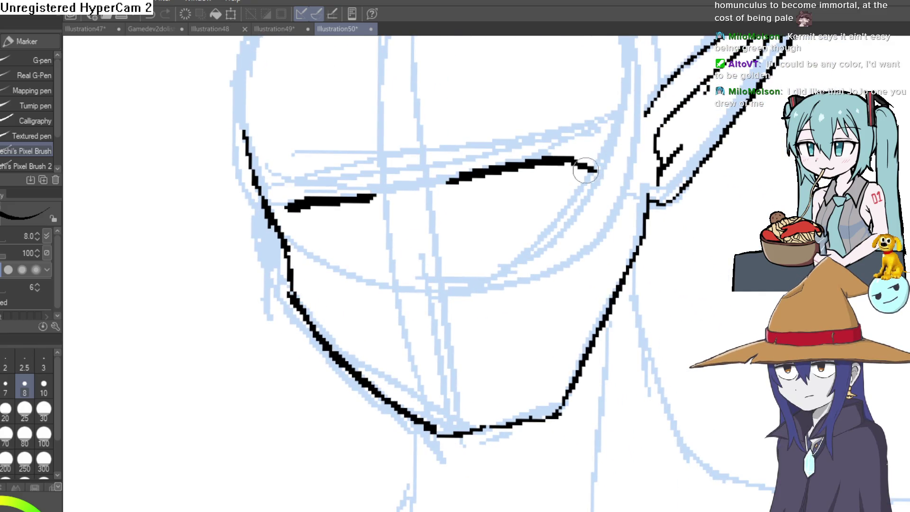
{"action": "left_click_drag", "start_coordinate": [441, 260], "coordinate": [488, 216]}
{"action": "left_click_drag", "start_coordinate": [349, 168], "coordinate": [333, 188]}
{"action": "mouse_move", "coordinate": [385, 164]}
{"action": "left_mouse_down"}
{"action": "mouse_move", "coordinate": [370, 178]}
{"action": "mouse_move", "coordinate": [413, 161]}
{"action": "mouse_move", "coordinate": [397, 170]}
{"action": "left_mouse_up"}
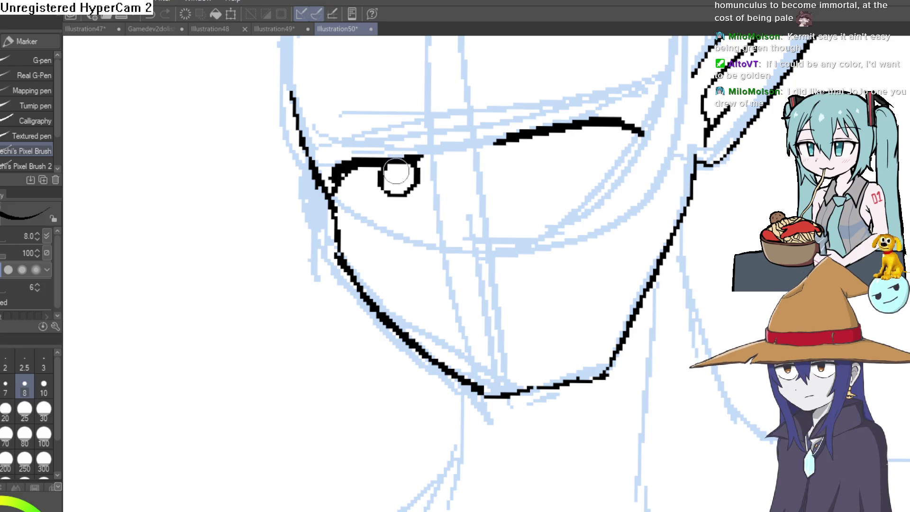
{"action": "mouse_move", "coordinate": [377, 215]}
{"action": "left_mouse_down"}
{"action": "mouse_move", "coordinate": [372, 236]}
{"action": "mouse_move", "coordinate": [418, 216]}
{"action": "left_mouse_up"}
{"action": "scroll", "coordinate": [494, 209], "scroll_direction": "right", "scroll_amount": 5}
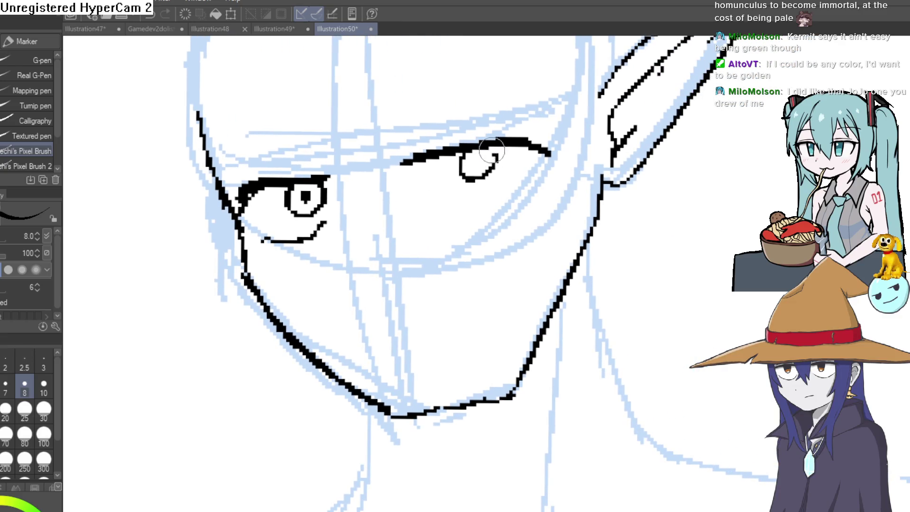
{"action": "left_click_drag", "start_coordinate": [494, 168], "coordinate": [476, 161]}
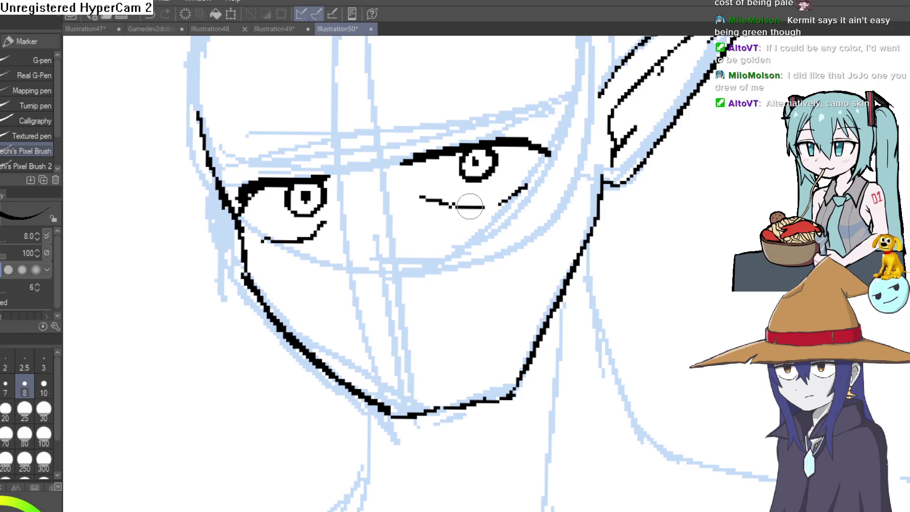
{"action": "left_click_drag", "start_coordinate": [416, 207], "coordinate": [427, 213]}
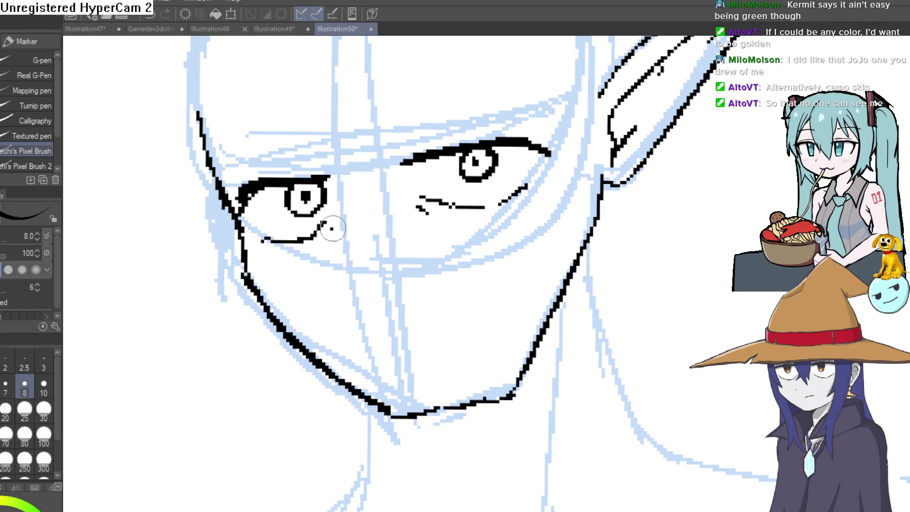
Trace the jawline from cheek to chin and the face line beside the eye in black.
{"action": "left_click_drag", "start_coordinate": [484, 204], "coordinate": [601, 181]}
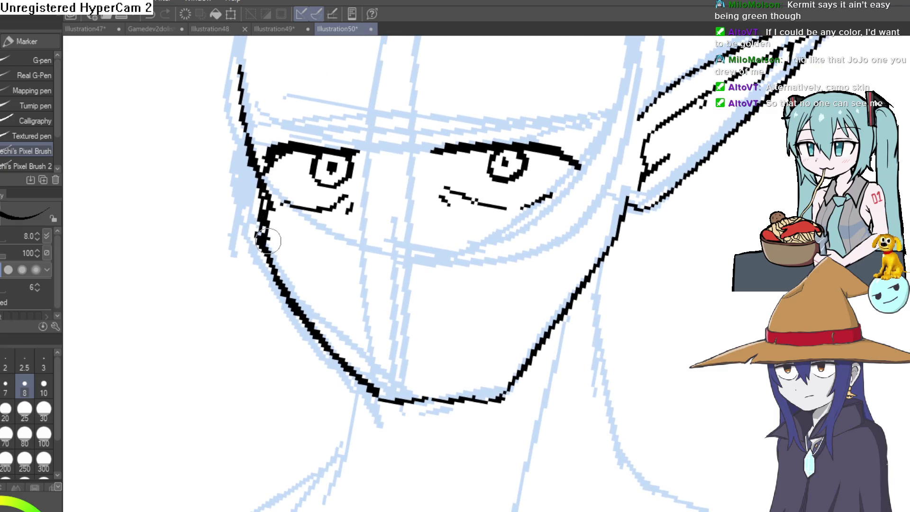
{"action": "left_click_drag", "start_coordinate": [265, 238], "coordinate": [360, 358]}
{"action": "key", "text": "ctrl+z"}
{"action": "mouse_move", "coordinate": [393, 415]}
{"action": "left_mouse_down"}
{"action": "mouse_move", "coordinate": [509, 398]}
{"action": "mouse_move", "coordinate": [591, 272]}
{"action": "left_mouse_up"}
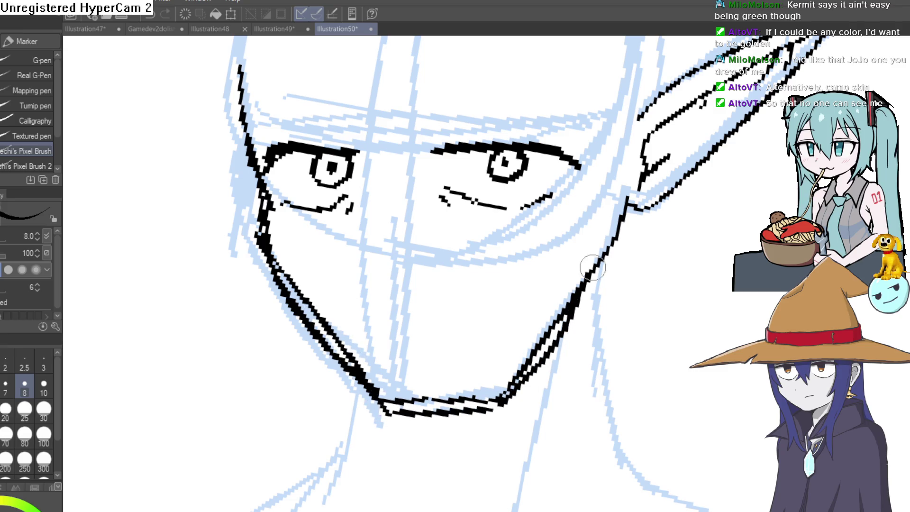
{"action": "scroll", "coordinate": [599, 219], "scroll_direction": "down", "scroll_amount": 3}
{"action": "left_click_drag", "start_coordinate": [598, 219], "coordinate": [440, 275]}
{"action": "mouse_move", "coordinate": [426, 333]}
{"action": "left_mouse_down"}
{"action": "mouse_move", "coordinate": [508, 202]}
{"action": "mouse_move", "coordinate": [553, 406]}
{"action": "mouse_move", "coordinate": [521, 332]}
{"action": "mouse_move", "coordinate": [549, 201]}
{"action": "mouse_move", "coordinate": [599, 116]}
{"action": "mouse_move", "coordinate": [632, 272]}
{"action": "mouse_move", "coordinate": [601, 240]}
{"action": "mouse_move", "coordinate": [593, 194]}
{"action": "left_mouse_up"}
{"action": "scroll", "coordinate": [630, 259], "scroll_direction": "down", "scroll_amount": 3}
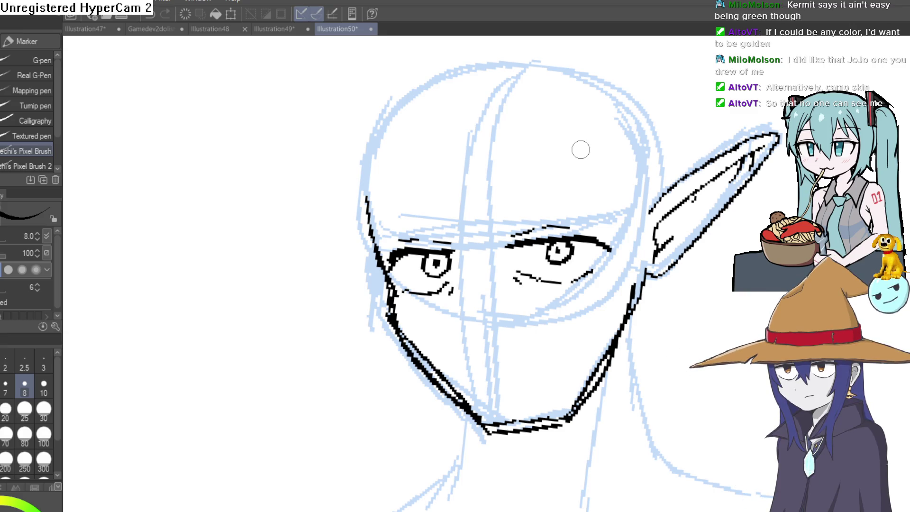
Erase the extra parallel jaw stroke on the left cheek, then return to the pixel brush.
{"action": "left_click_drag", "start_coordinate": [580, 150], "coordinate": [545, 64]}
{"action": "key", "text": "e"}
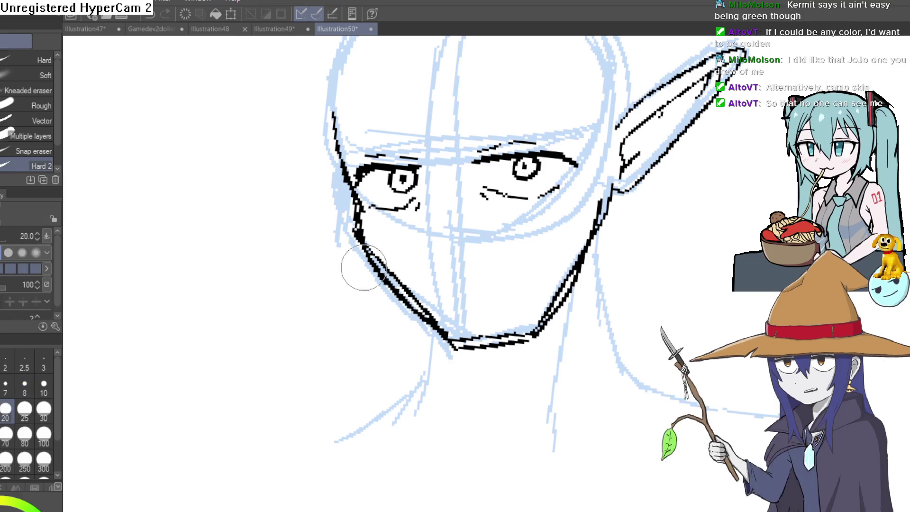
{"action": "mouse_move", "coordinate": [374, 272]}
{"action": "left_mouse_down"}
{"action": "mouse_move", "coordinate": [349, 252]}
{"action": "mouse_move", "coordinate": [336, 209]}
{"action": "mouse_move", "coordinate": [352, 247]}
{"action": "left_mouse_up"}
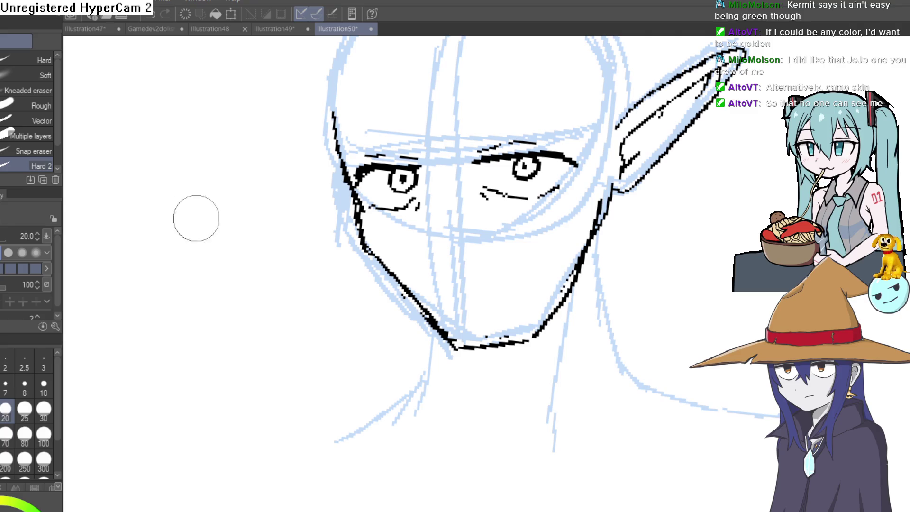
{"action": "key", "text": "p"}
{"action": "mouse_move", "coordinate": [239, 148]}
{"action": "left_mouse_down"}
{"action": "mouse_move", "coordinate": [615, 242]}
{"action": "mouse_move", "coordinate": [608, 210]}
{"action": "left_mouse_up"}
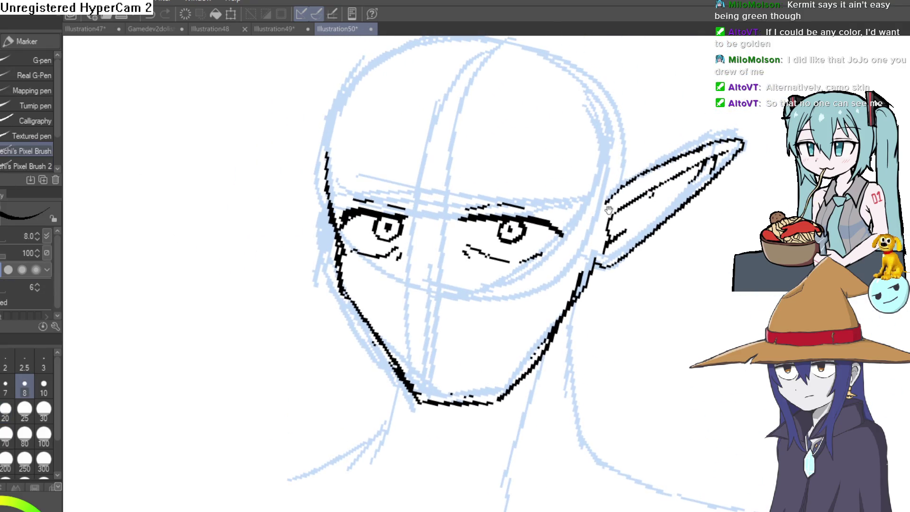
Ink the outer and inner ear lines and extend the head outline over the skull.
{"action": "mouse_move", "coordinate": [605, 172]}
{"action": "left_mouse_down"}
{"action": "mouse_move", "coordinate": [625, 166]}
{"action": "mouse_move", "coordinate": [692, 248]}
{"action": "mouse_move", "coordinate": [528, 197]}
{"action": "mouse_move", "coordinate": [541, 189]}
{"action": "left_mouse_up"}
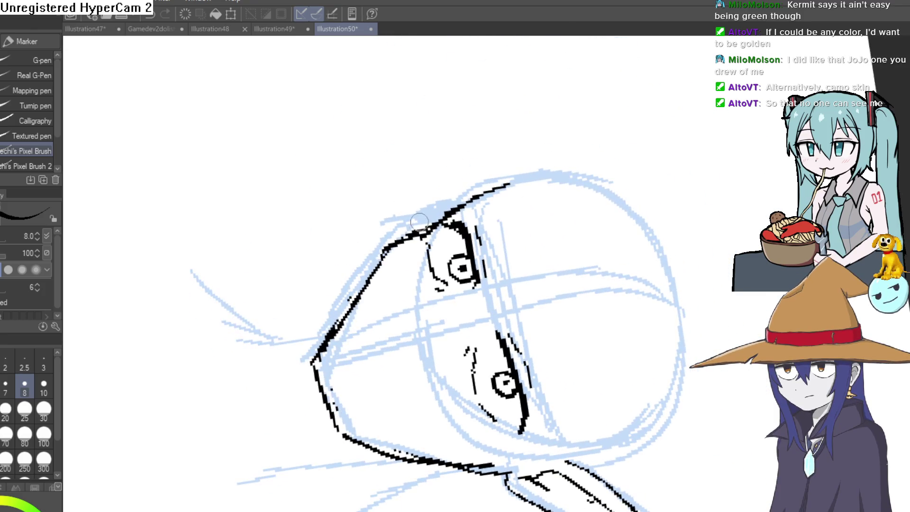
{"action": "mouse_move", "coordinate": [486, 92]}
{"action": "left_mouse_down"}
{"action": "mouse_move", "coordinate": [476, 199]}
{"action": "mouse_move", "coordinate": [474, 155]}
{"action": "mouse_move", "coordinate": [486, 136]}
{"action": "left_mouse_up"}
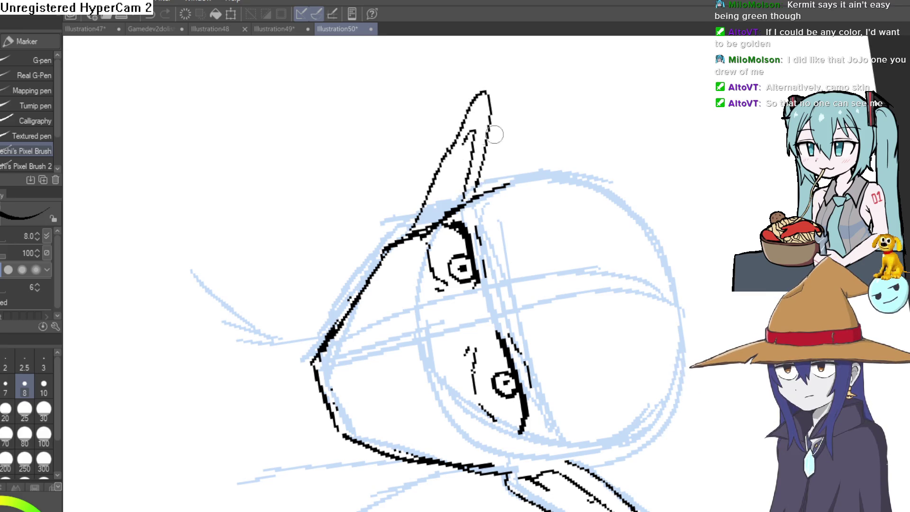
{"action": "key", "text": "ctrl+0"}
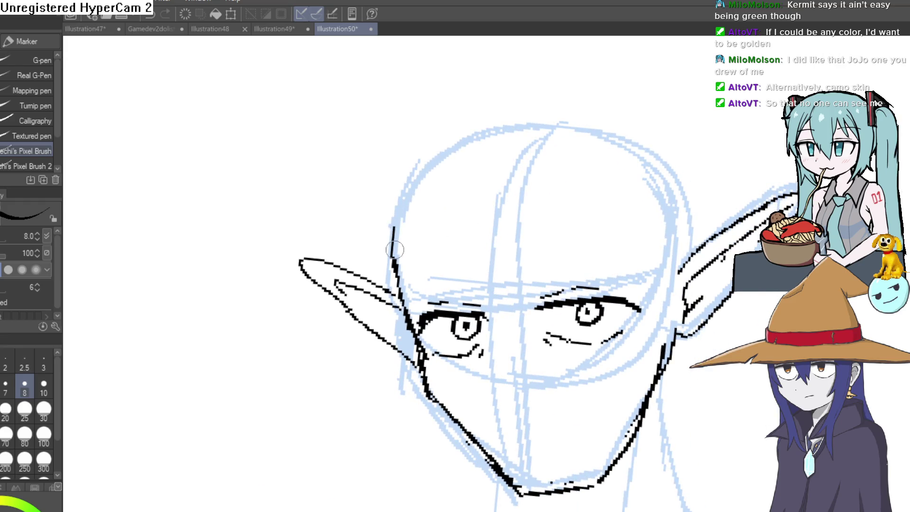
{"action": "left_click_drag", "start_coordinate": [465, 129], "coordinate": [567, 118]}
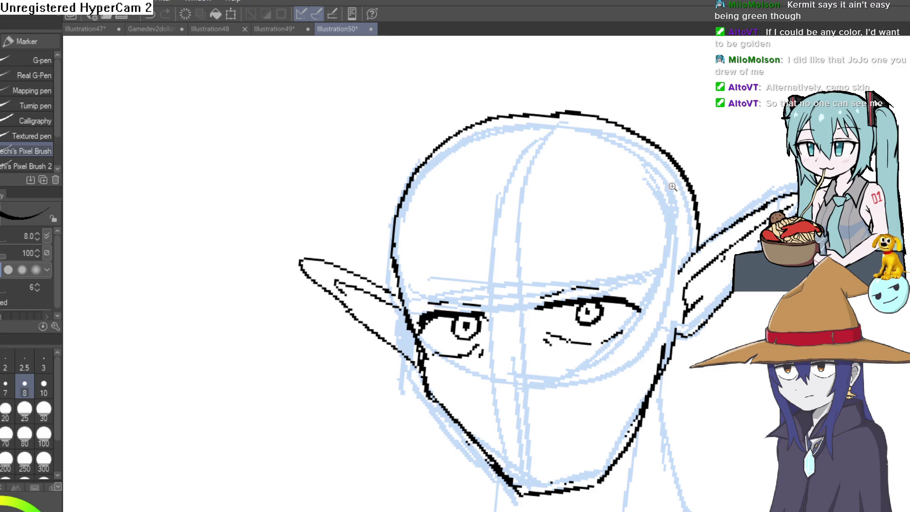
Draw the nose-bridge line below the eyes.
{"action": "scroll", "coordinate": [656, 167], "scroll_direction": "down", "scroll_amount": 2}
{"action": "scroll", "coordinate": [642, 168], "scroll_direction": "up", "scroll_amount": 4}
{"action": "mouse_move", "coordinate": [642, 169]}
{"action": "left_mouse_down"}
{"action": "mouse_move", "coordinate": [692, 187]}
{"action": "mouse_move", "coordinate": [537, 196]}
{"action": "left_mouse_up"}
{"action": "left_click_drag", "start_coordinate": [427, 203], "coordinate": [437, 215]}
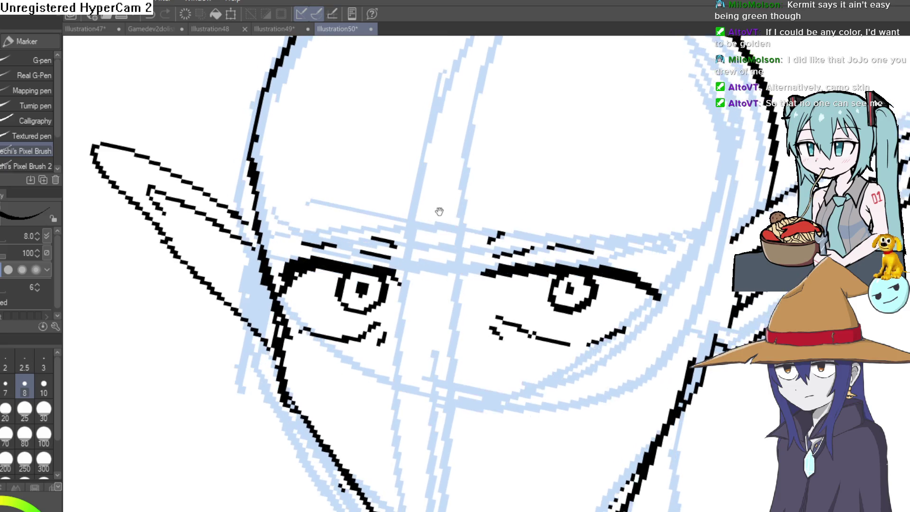
{"action": "scroll", "coordinate": [422, 198], "scroll_direction": "down", "scroll_amount": 5}
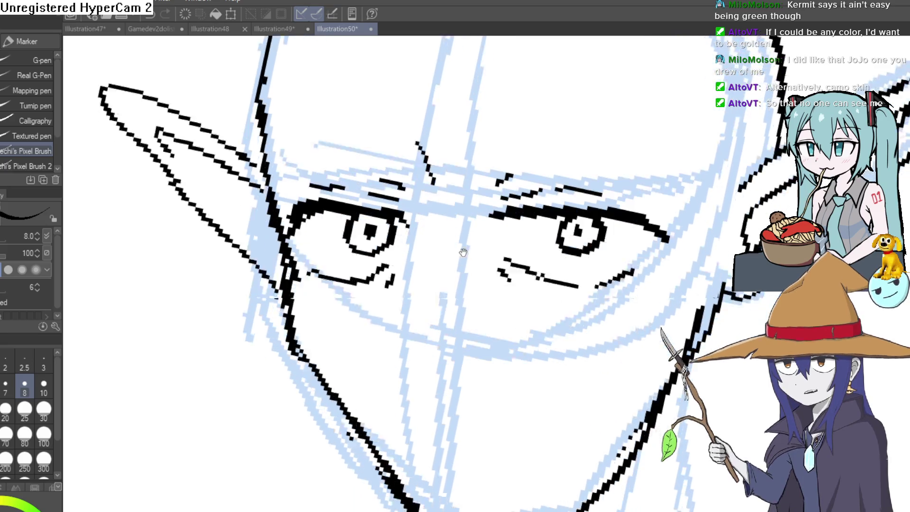
{"action": "left_click_drag", "start_coordinate": [425, 181], "coordinate": [413, 255]}
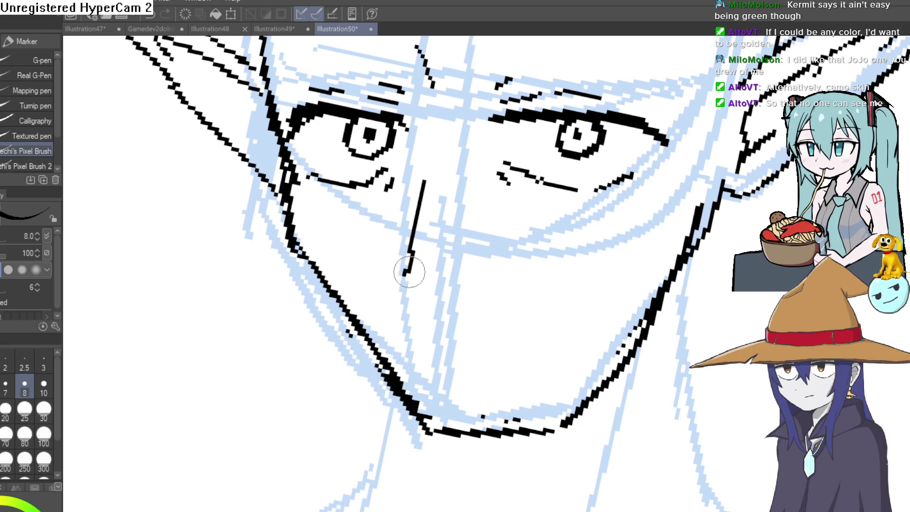
{"action": "left_click_drag", "start_coordinate": [416, 305], "coordinate": [424, 312]}
{"action": "left_click", "coordinate": [422, 315]}
{"action": "key", "text": "ctrl+z"}
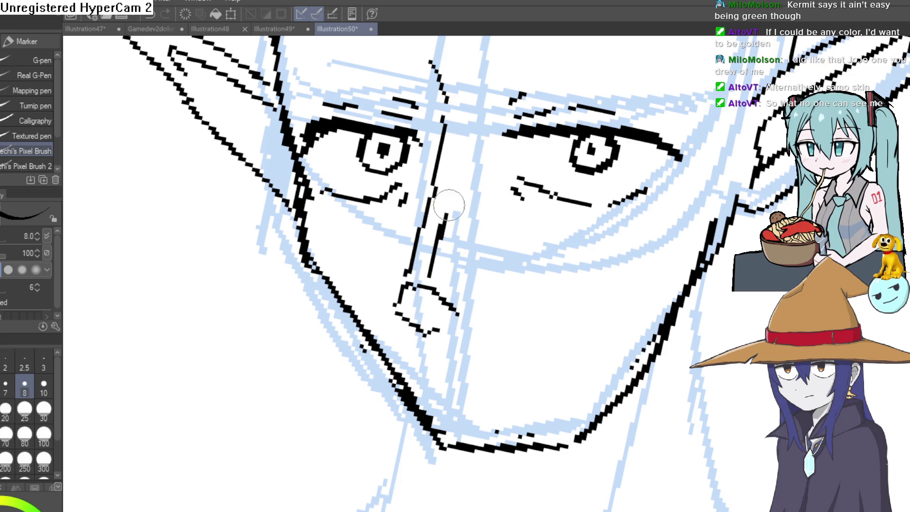
Cross-hatch the tip of the nose.
{"action": "mouse_move", "coordinate": [459, 156]}
{"action": "left_mouse_down"}
{"action": "mouse_move", "coordinate": [453, 225]}
{"action": "mouse_move", "coordinate": [490, 133]}
{"action": "left_mouse_up"}
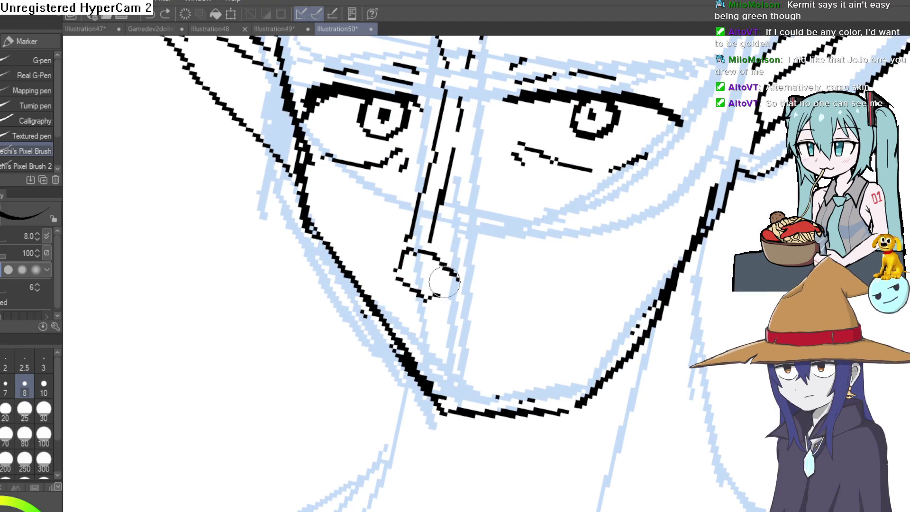
{"action": "left_click_drag", "start_coordinate": [417, 266], "coordinate": [474, 250]}
{"action": "scroll", "coordinate": [474, 251], "scroll_direction": "down", "scroll_amount": 3}
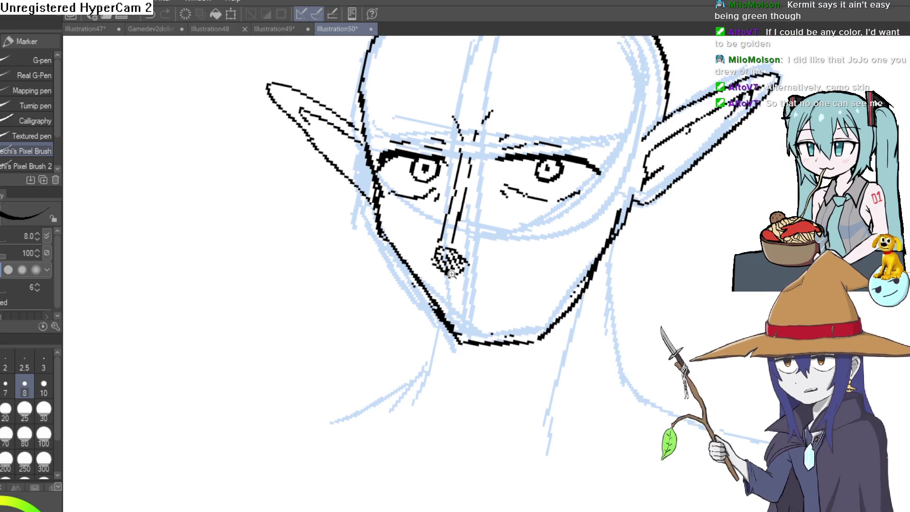
{"action": "scroll", "coordinate": [453, 270], "scroll_direction": "up", "scroll_amount": 2}
{"action": "key", "text": "e"}
{"action": "mouse_move", "coordinate": [427, 274]}
{"action": "left_mouse_down"}
{"action": "mouse_move", "coordinate": [417, 258]}
{"action": "mouse_move", "coordinate": [463, 254]}
{"action": "mouse_move", "coordinate": [514, 361]}
{"action": "mouse_move", "coordinate": [455, 285]}
{"action": "left_mouse_up"}
{"action": "key", "text": "p"}
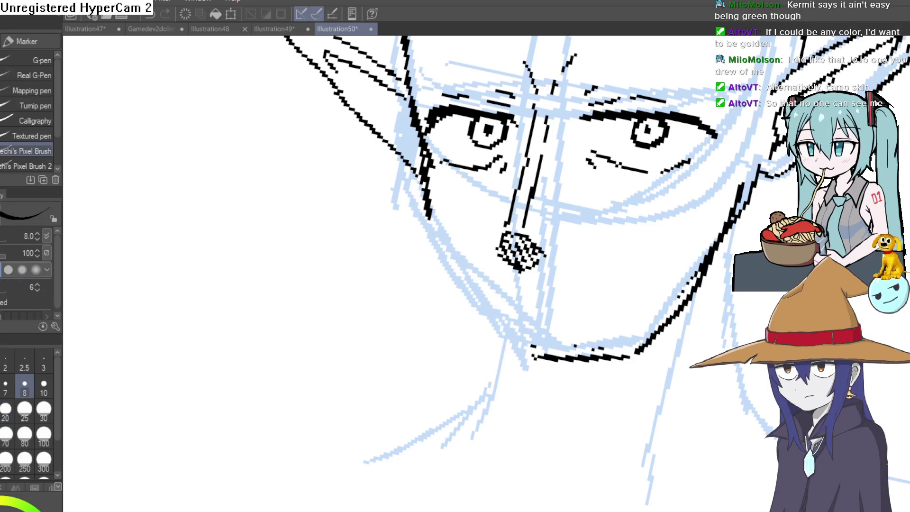
Redraw the left and right jaw lines meeting at a pointed chin, then erase the mouth line.
{"action": "left_click_drag", "start_coordinate": [492, 193], "coordinate": [482, 154]}
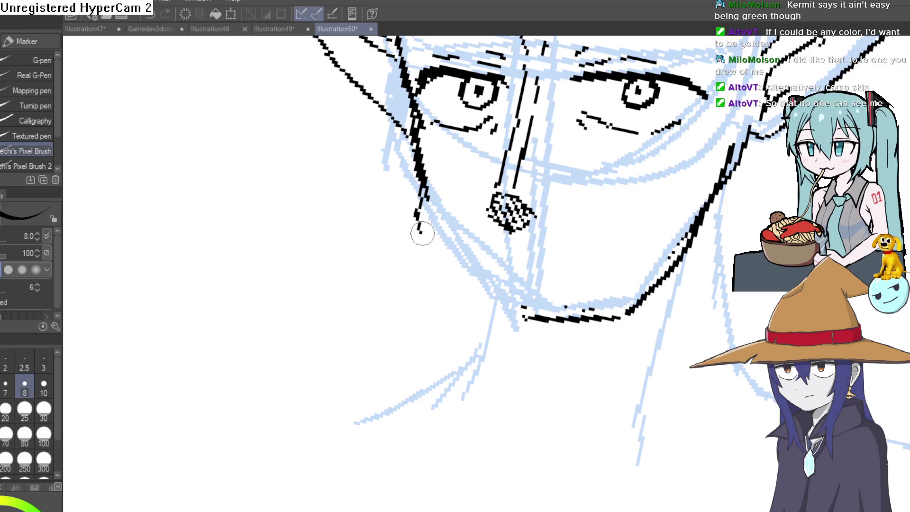
{"action": "left_click_drag", "start_coordinate": [459, 168], "coordinate": [440, 163]}
{"action": "mouse_move", "coordinate": [384, 85]}
{"action": "left_mouse_down"}
{"action": "mouse_move", "coordinate": [397, 204]}
{"action": "mouse_move", "coordinate": [445, 282]}
{"action": "left_mouse_up"}
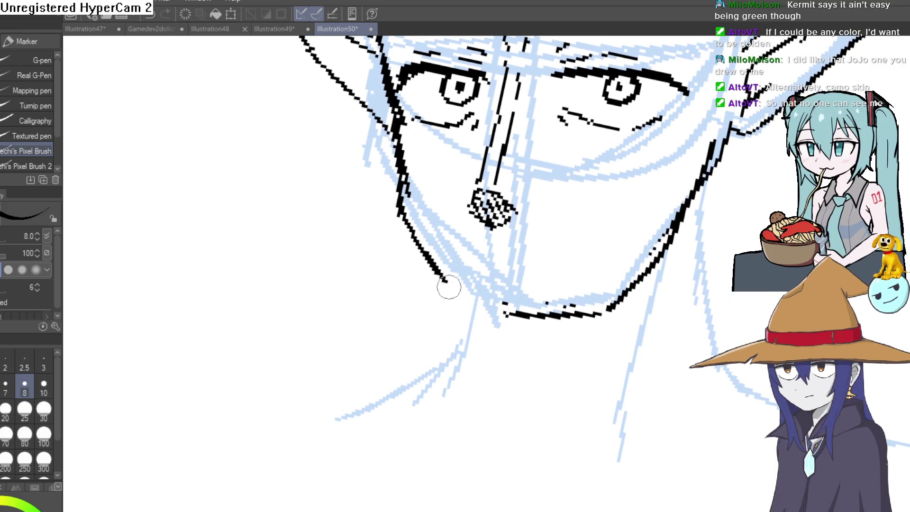
{"action": "key", "text": "ctrl+z"}
{"action": "mouse_move", "coordinate": [397, 202]}
{"action": "left_mouse_down"}
{"action": "mouse_move", "coordinate": [451, 285]}
{"action": "mouse_move", "coordinate": [507, 346]}
{"action": "mouse_move", "coordinate": [521, 343]}
{"action": "left_mouse_up"}
{"action": "key", "text": "ctrl+z"}
{"action": "left_click_drag", "start_coordinate": [521, 292], "coordinate": [495, 271]}
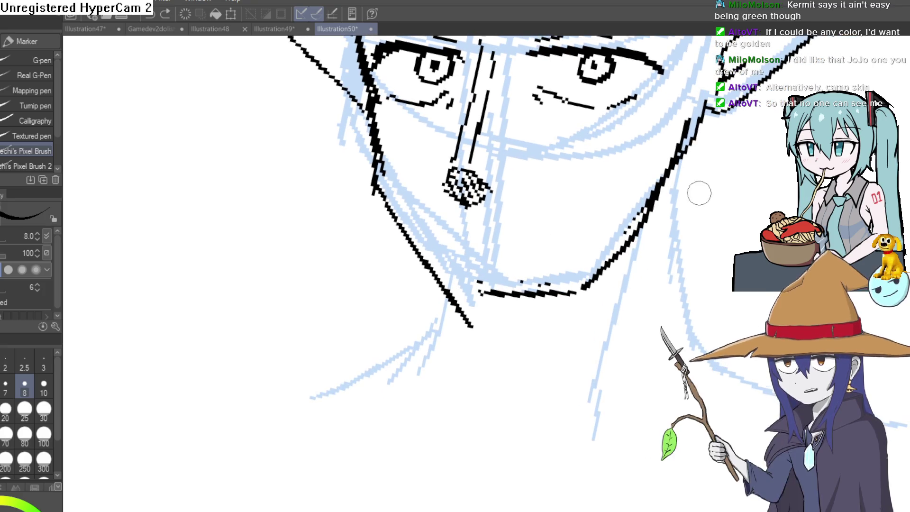
{"action": "mouse_move", "coordinate": [584, 284]}
{"action": "left_mouse_down"}
{"action": "mouse_move", "coordinate": [583, 309]}
{"action": "mouse_move", "coordinate": [485, 324]}
{"action": "left_mouse_up"}
{"action": "key", "text": "e"}
{"action": "left_click_drag", "start_coordinate": [493, 290], "coordinate": [545, 275]}
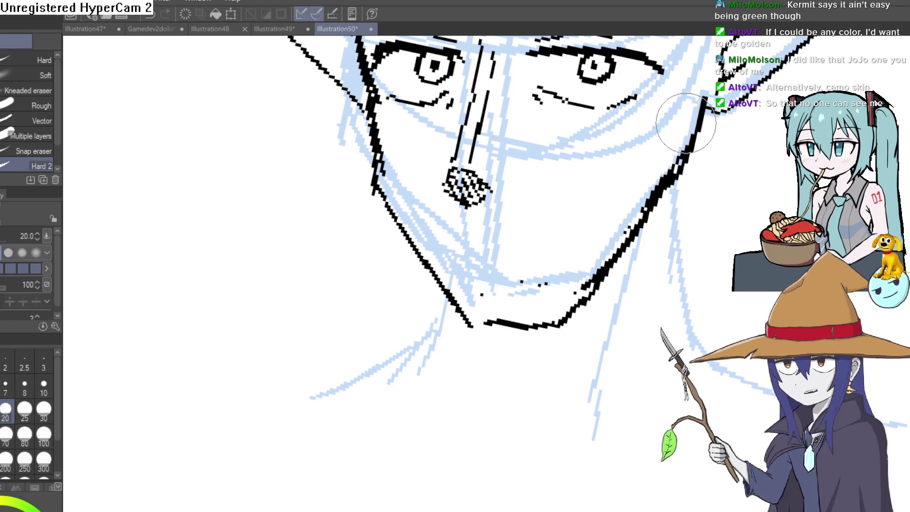
Erase stray bits of the right and left jaw lines, then view the whole head with ears.
{"action": "left_click_drag", "start_coordinate": [630, 210], "coordinate": [664, 180]}
{"action": "left_click_drag", "start_coordinate": [391, 188], "coordinate": [409, 132]}
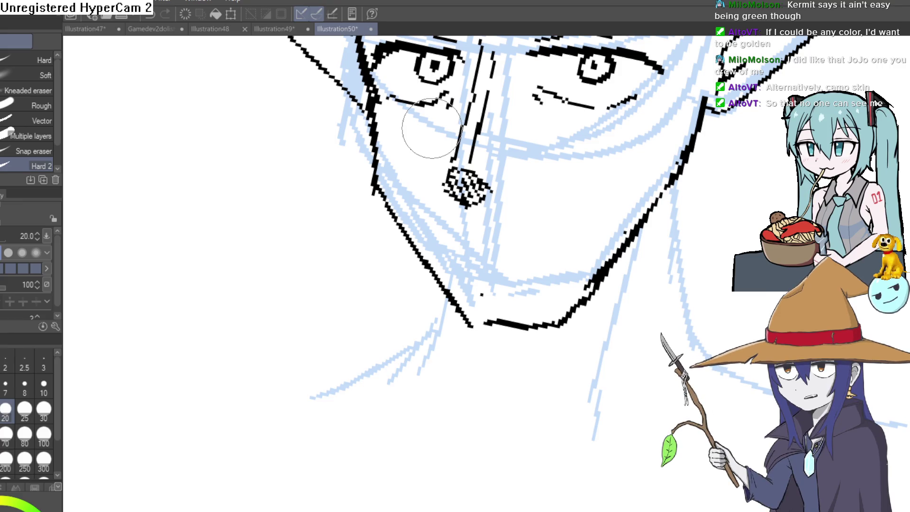
{"action": "mouse_move", "coordinate": [550, 254]}
{"action": "left_mouse_down"}
{"action": "mouse_move", "coordinate": [540, 348]}
{"action": "mouse_move", "coordinate": [532, 336]}
{"action": "left_mouse_up"}
{"action": "mouse_move", "coordinate": [597, 227]}
{"action": "left_mouse_down"}
{"action": "mouse_move", "coordinate": [584, 217]}
{"action": "mouse_move", "coordinate": [584, 171]}
{"action": "mouse_move", "coordinate": [603, 159]}
{"action": "left_mouse_up"}
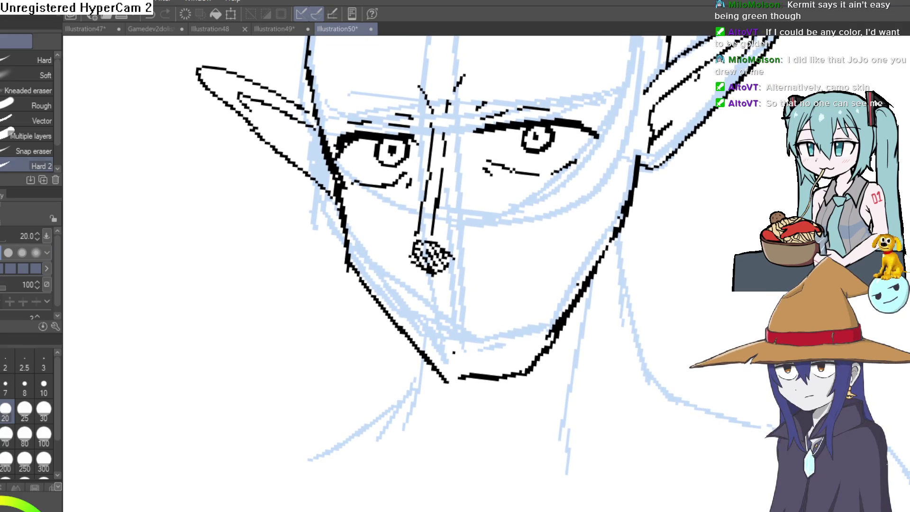
Ink the mouth strokes and the lower lip line below it.
{"action": "key", "text": "p"}
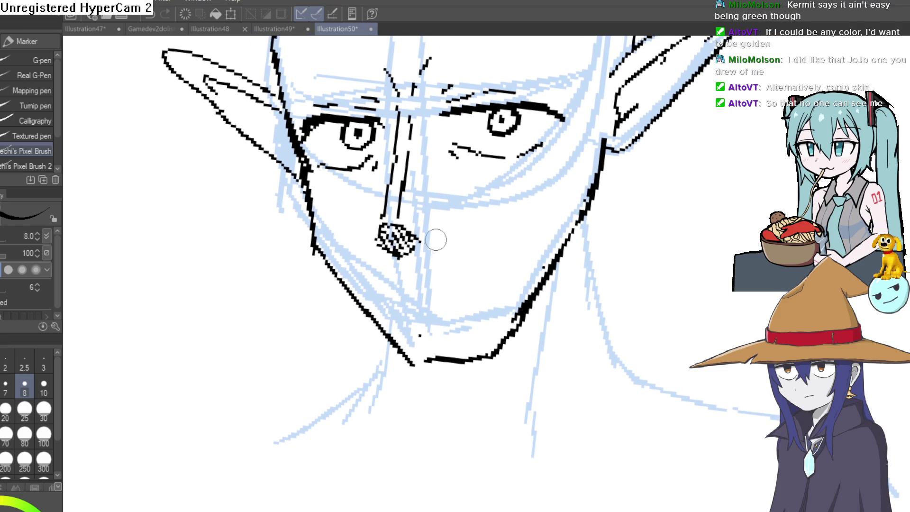
{"action": "scroll", "coordinate": [488, 220], "scroll_direction": "down", "scroll_amount": 1}
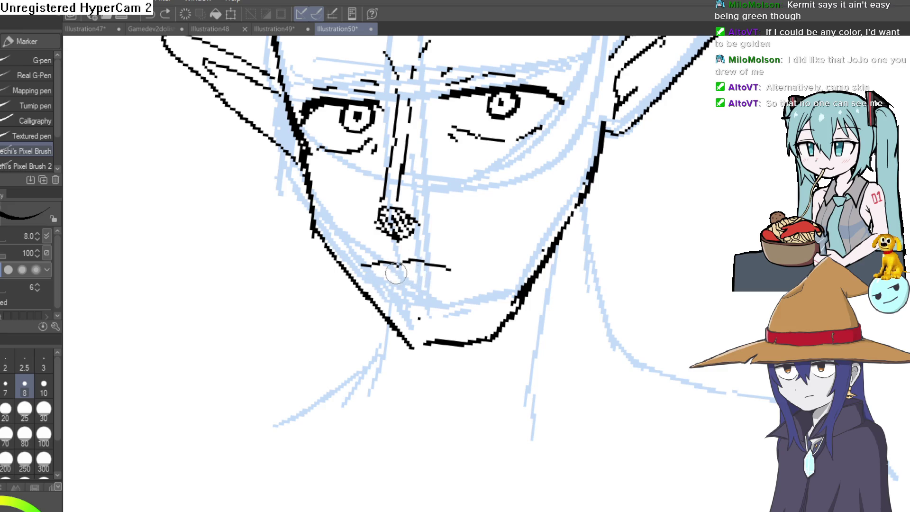
{"action": "scroll", "coordinate": [399, 273], "scroll_direction": "up", "scroll_amount": 5}
{"action": "mouse_move", "coordinate": [443, 235]}
{"action": "left_mouse_down"}
{"action": "mouse_move", "coordinate": [294, 237]}
{"action": "mouse_move", "coordinate": [473, 243]}
{"action": "mouse_move", "coordinate": [545, 229]}
{"action": "mouse_move", "coordinate": [697, 242]}
{"action": "mouse_move", "coordinate": [689, 251]}
{"action": "mouse_move", "coordinate": [610, 248]}
{"action": "left_mouse_up"}
{"action": "mouse_move", "coordinate": [308, 271]}
{"action": "left_mouse_down"}
{"action": "mouse_move", "coordinate": [355, 301]}
{"action": "mouse_move", "coordinate": [565, 301]}
{"action": "left_mouse_up"}
{"action": "scroll", "coordinate": [610, 244], "scroll_direction": "down", "scroll_amount": 5}
Redraw the jaw to meet at the chin and add short lines near the top of the head.
{"action": "key", "text": "asciicircum"}
{"action": "mouse_move", "coordinate": [443, 362]}
{"action": "left_mouse_down"}
{"action": "mouse_move", "coordinate": [502, 372]}
{"action": "mouse_move", "coordinate": [510, 351]}
{"action": "mouse_move", "coordinate": [427, 334]}
{"action": "mouse_move", "coordinate": [404, 285]}
{"action": "mouse_move", "coordinate": [459, 358]}
{"action": "left_mouse_up"}
{"action": "key", "text": "e"}
{"action": "key", "text": "p"}
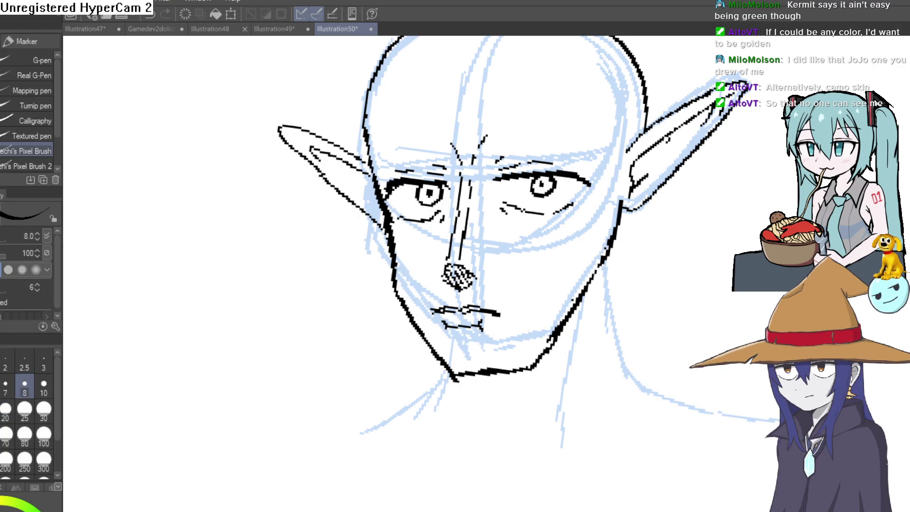
{"action": "scroll", "coordinate": [550, 256], "scroll_direction": "up", "scroll_amount": 5}
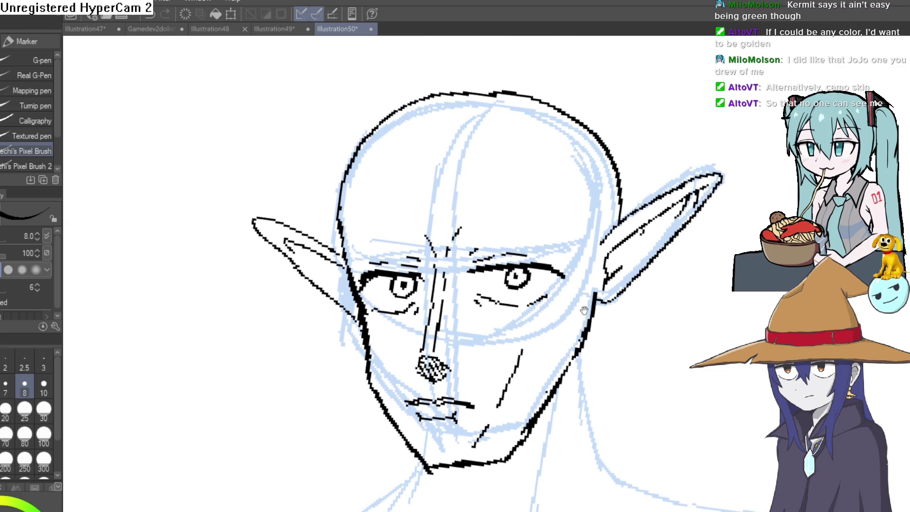
{"action": "left_click_drag", "start_coordinate": [554, 148], "coordinate": [550, 130]}
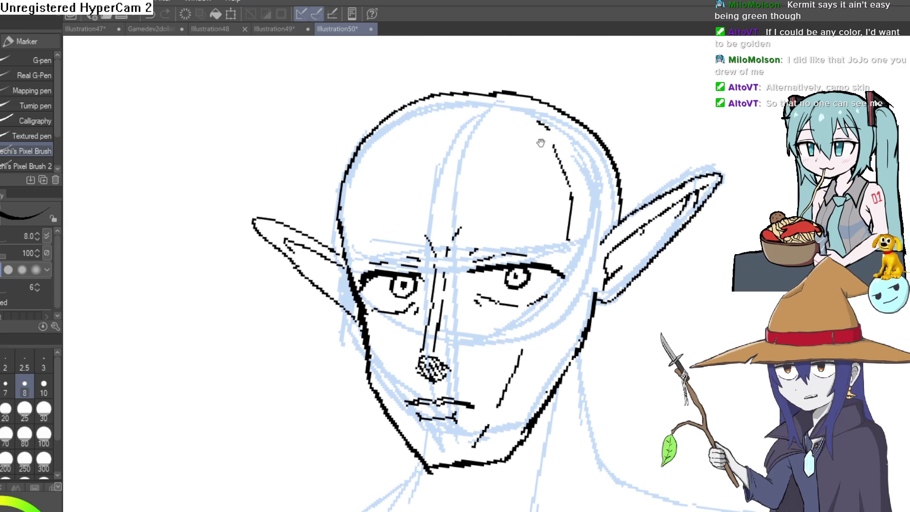
Ink the left and right neck lines and both shoulder lines along the sketch.
{"action": "scroll", "coordinate": [355, 239], "scroll_direction": "up", "scroll_amount": 1}
{"action": "scroll", "coordinate": [371, 188], "scroll_direction": "down", "scroll_amount": 3}
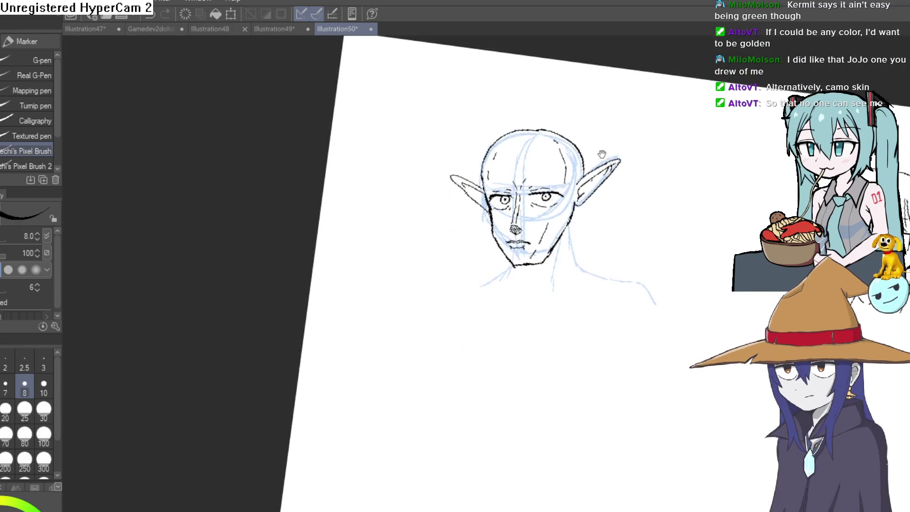
{"action": "scroll", "coordinate": [555, 171], "scroll_direction": "up", "scroll_amount": 3}
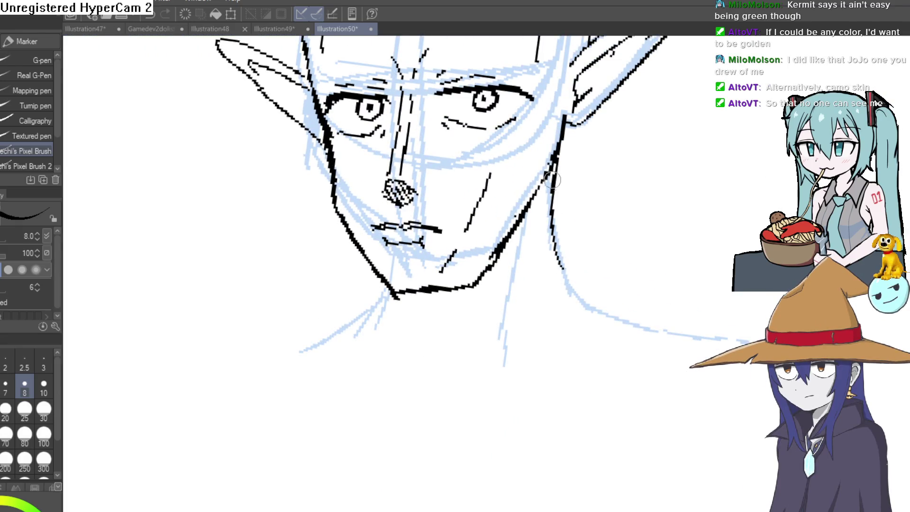
{"action": "left_click_drag", "start_coordinate": [508, 326], "coordinate": [501, 379]}
{"action": "left_click_drag", "start_coordinate": [395, 295], "coordinate": [416, 352]}
{"action": "scroll", "coordinate": [553, 213], "scroll_direction": "down", "scroll_amount": 2}
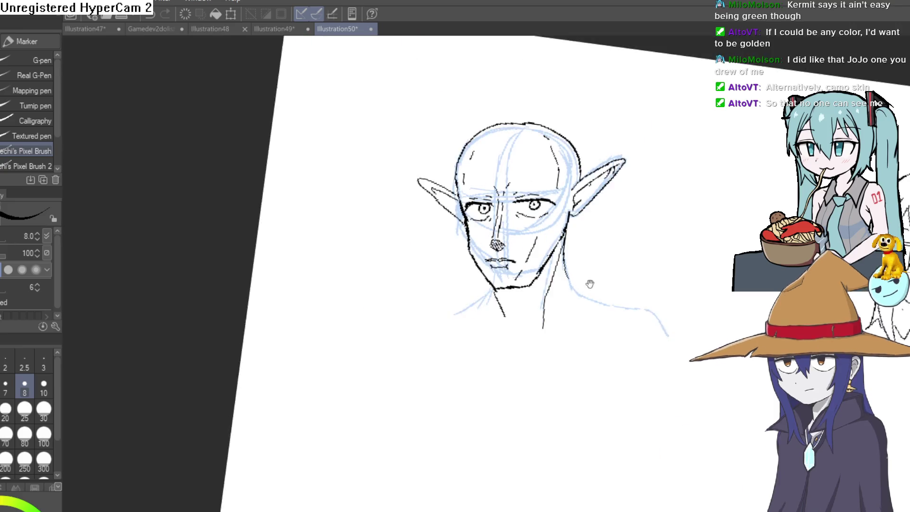
{"action": "key", "text": "minus"}
{"action": "scroll", "coordinate": [522, 225], "scroll_direction": "up", "scroll_amount": 5}
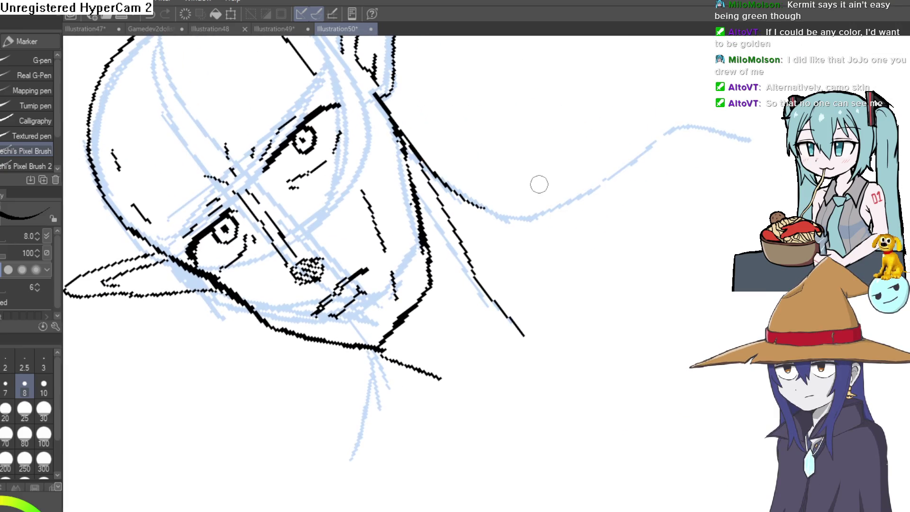
{"action": "left_click_drag", "start_coordinate": [526, 218], "coordinate": [563, 187]}
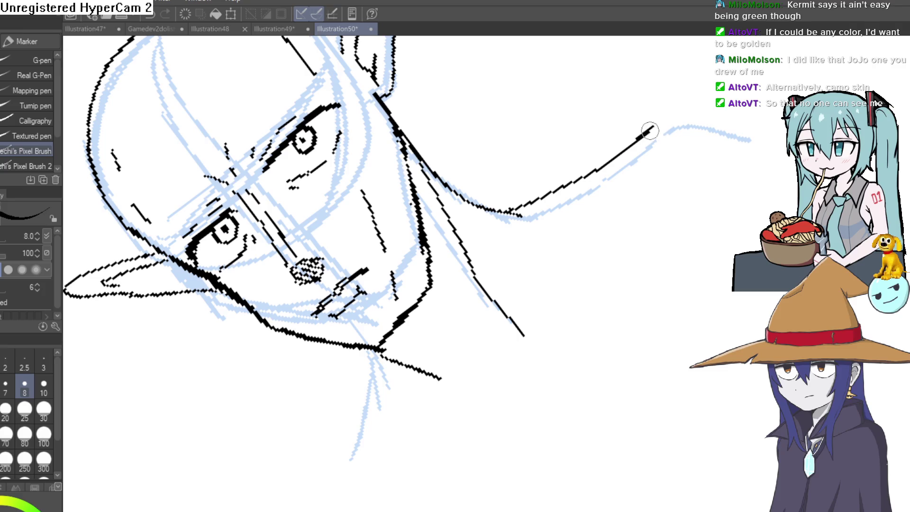
{"action": "key", "text": "asciicircum"}
{"action": "scroll", "coordinate": [579, 169], "scroll_direction": "down", "scroll_amount": 5}
{"action": "scroll", "coordinate": [672, 159], "scroll_direction": "up", "scroll_amount": 2}
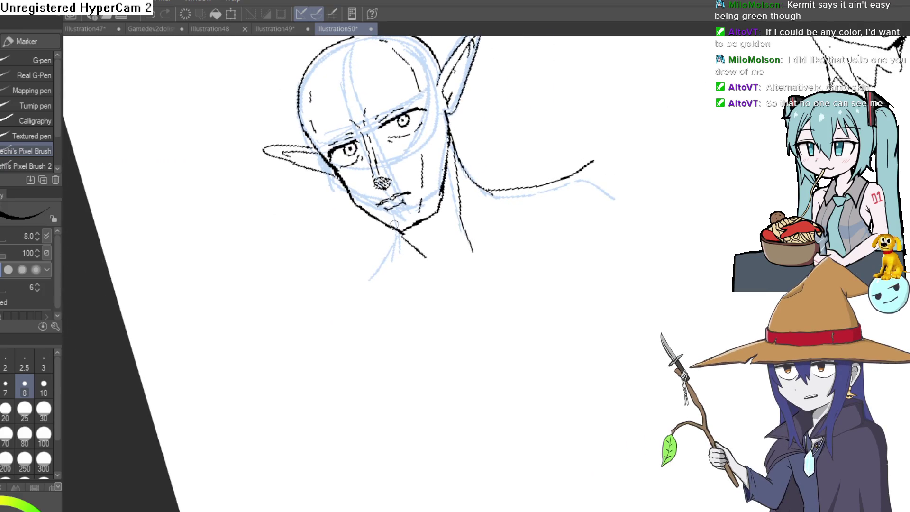
{"action": "left_click_drag", "start_coordinate": [393, 231], "coordinate": [380, 252]}
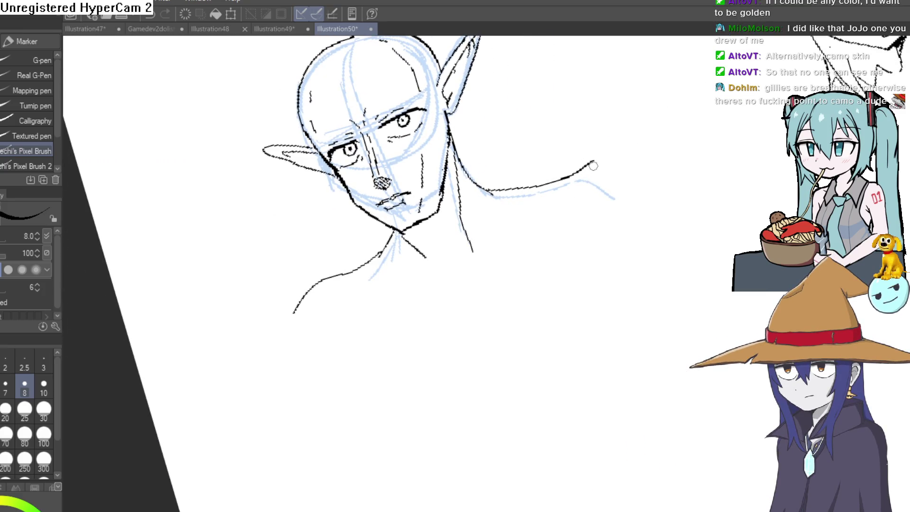
Add a short forehead stroke and bushy hair strokes to the eyebrow.
{"action": "left_click_drag", "start_coordinate": [503, 277], "coordinate": [554, 170]}
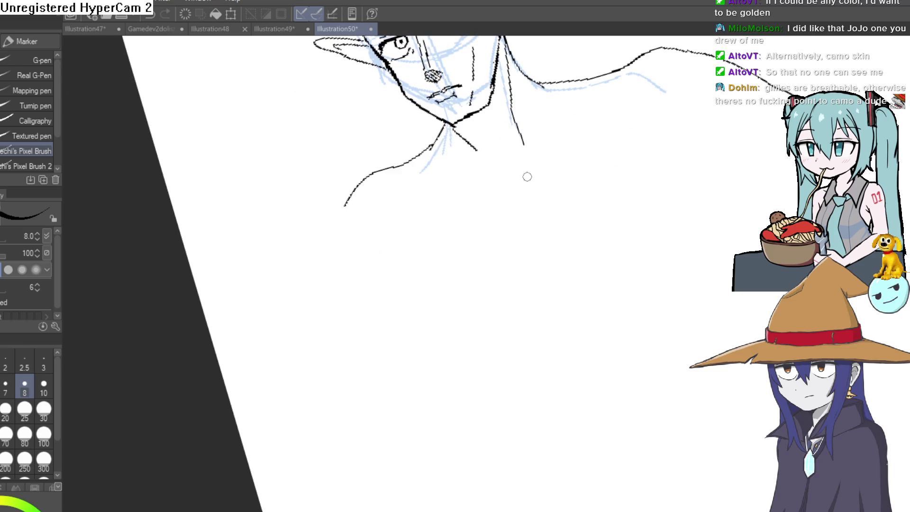
{"action": "mouse_move", "coordinate": [319, 327]}
{"action": "left_mouse_down"}
{"action": "mouse_move", "coordinate": [545, 218]}
{"action": "mouse_move", "coordinate": [640, 250]}
{"action": "mouse_move", "coordinate": [548, 190]}
{"action": "mouse_move", "coordinate": [563, 247]}
{"action": "left_mouse_up"}
{"action": "left_click_drag", "start_coordinate": [477, 195], "coordinate": [472, 262]}
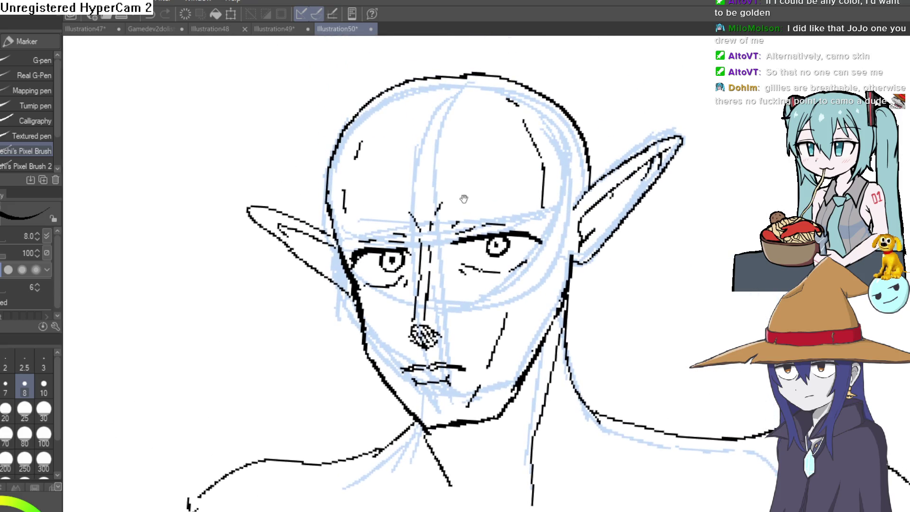
{"action": "left_click_drag", "start_coordinate": [390, 189], "coordinate": [403, 183]}
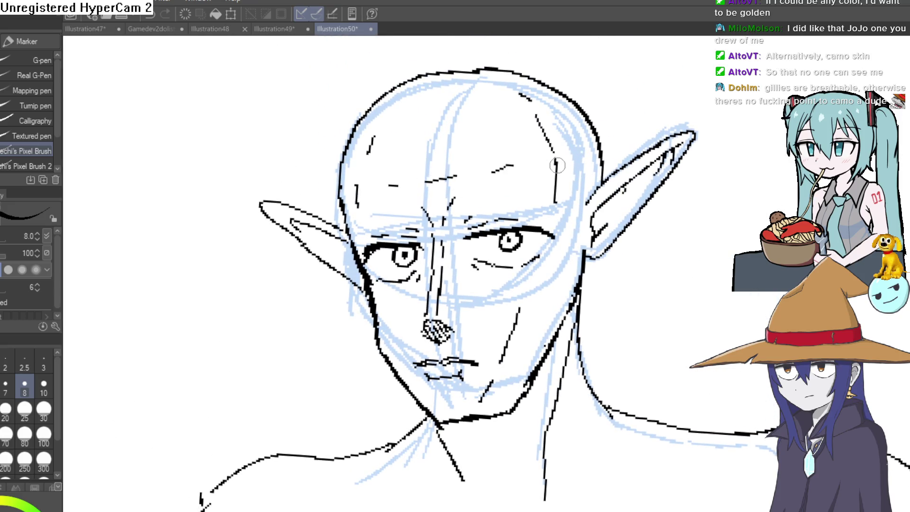
{"action": "scroll", "coordinate": [439, 213], "scroll_direction": "up", "scroll_amount": 3}
{"action": "left_click_drag", "start_coordinate": [426, 230], "coordinate": [432, 193]}
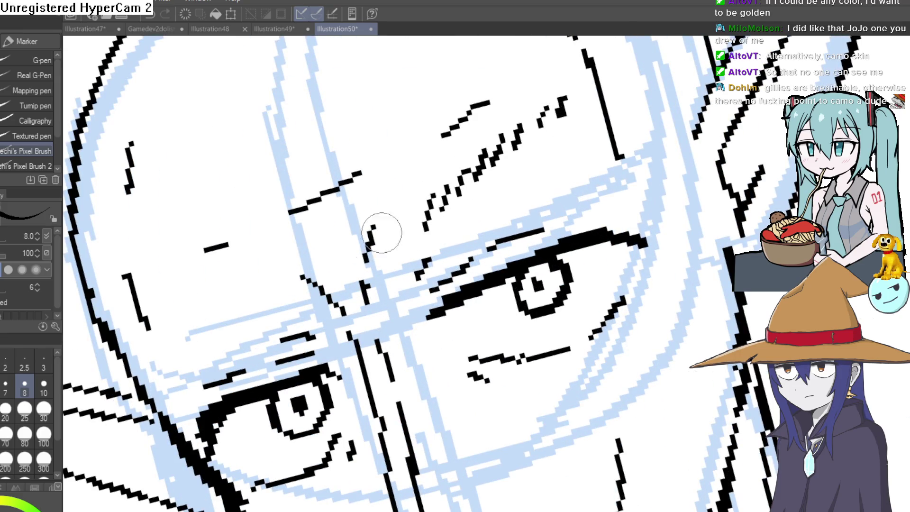
{"action": "left_click_drag", "start_coordinate": [291, 274], "coordinate": [275, 295]}
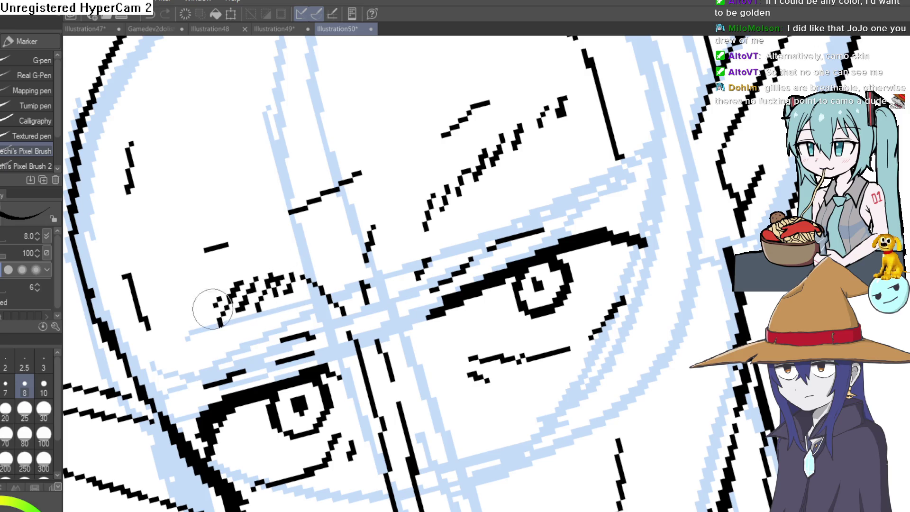
Draw the diagonal collar line across the chest and a long line down from the right shoulder.
{"action": "key", "text": "ctrl+0"}
{"action": "mouse_move", "coordinate": [565, 207]}
{"action": "left_mouse_down"}
{"action": "mouse_move", "coordinate": [586, 183]}
{"action": "mouse_move", "coordinate": [544, 173]}
{"action": "mouse_move", "coordinate": [554, 140]}
{"action": "mouse_move", "coordinate": [567, 138]}
{"action": "mouse_move", "coordinate": [558, 128]}
{"action": "left_mouse_up"}
{"action": "left_click_drag", "start_coordinate": [525, 176], "coordinate": [520, 161]}
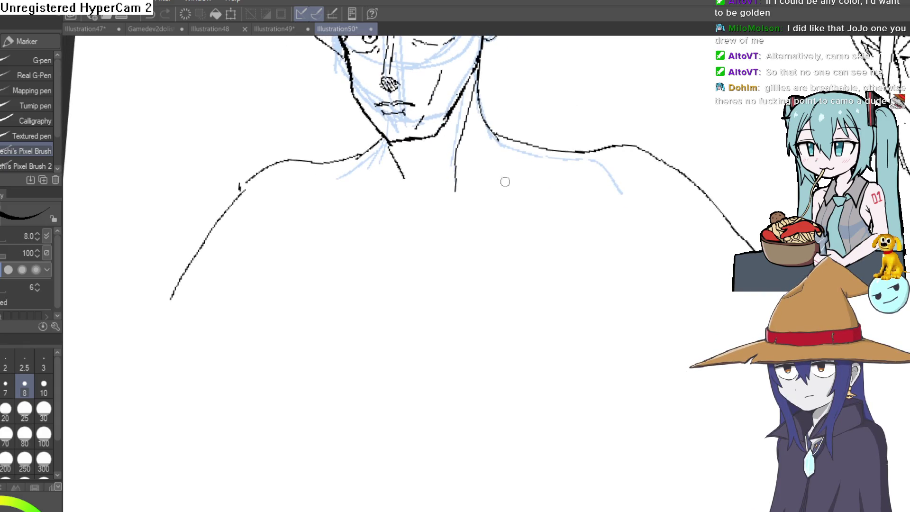
{"action": "mouse_move", "coordinate": [360, 152]}
{"action": "left_mouse_down"}
{"action": "mouse_move", "coordinate": [360, 175]}
{"action": "mouse_move", "coordinate": [487, 271]}
{"action": "mouse_move", "coordinate": [522, 315]}
{"action": "left_mouse_up"}
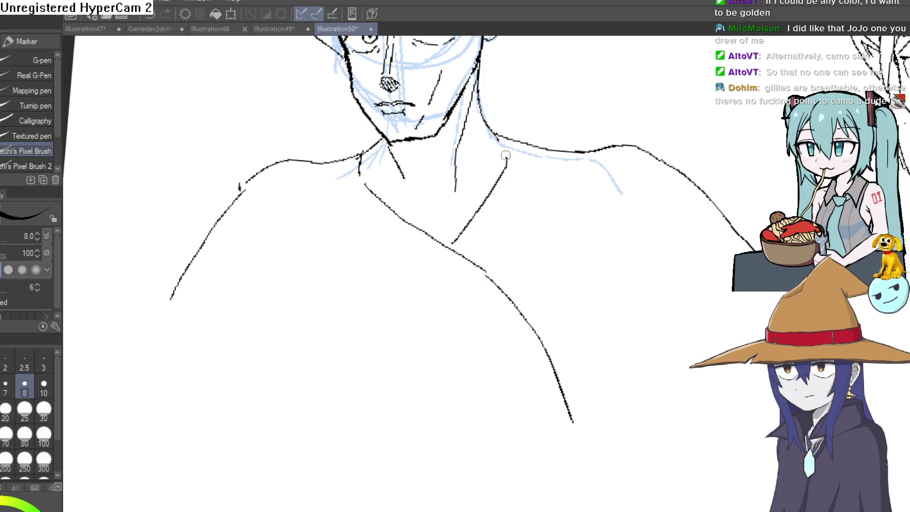
{"action": "left_click_drag", "start_coordinate": [515, 130], "coordinate": [528, 142]}
{"action": "left_click_drag", "start_coordinate": [508, 239], "coordinate": [530, 149]}
{"action": "left_click_drag", "start_coordinate": [545, 198], "coordinate": [538, 248]}
Ink the left shoulder curve and extend the right shoulder line downward.
{"action": "mouse_move", "coordinate": [538, 249]}
{"action": "left_mouse_down"}
{"action": "mouse_move", "coordinate": [514, 282]}
{"action": "mouse_move", "coordinate": [464, 195]}
{"action": "mouse_move", "coordinate": [561, 408]}
{"action": "left_mouse_up"}
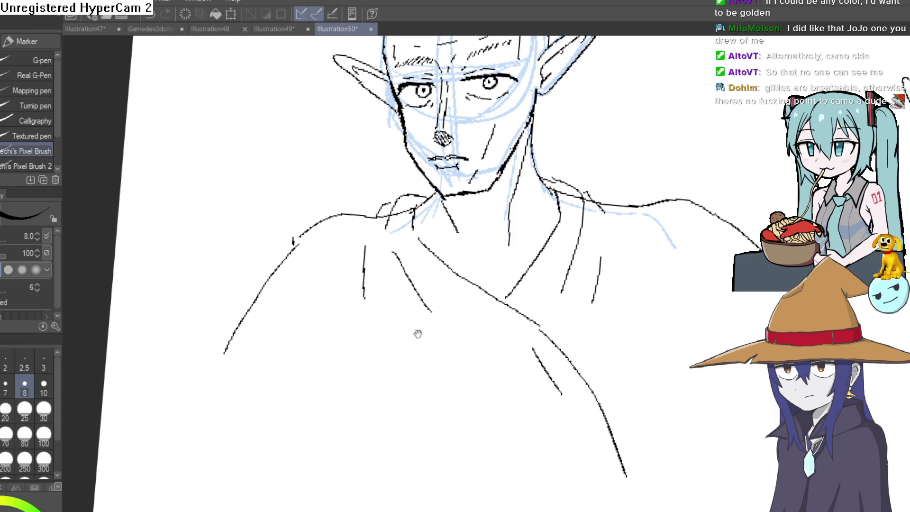
{"action": "left_click_drag", "start_coordinate": [530, 394], "coordinate": [501, 262]}
{"action": "scroll", "coordinate": [706, 427], "scroll_direction": "down", "scroll_amount": 3}
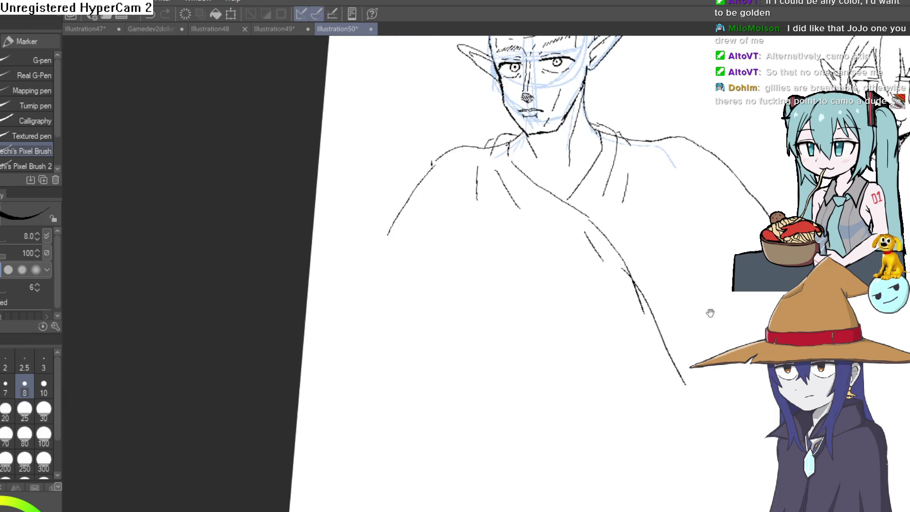
{"action": "left_click_drag", "start_coordinate": [454, 149], "coordinate": [420, 226]}
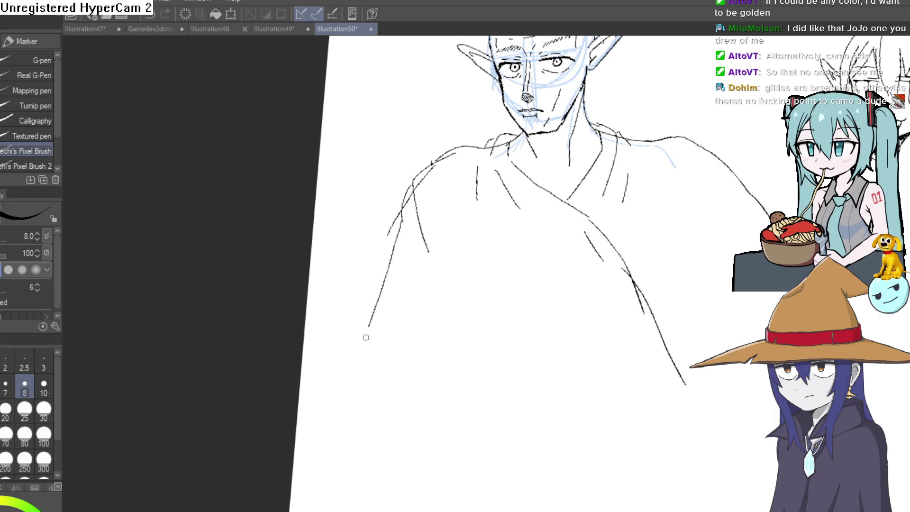
{"action": "scroll", "coordinate": [609, 278], "scroll_direction": "right", "scroll_amount": 3}
{"action": "scroll", "coordinate": [617, 255], "scroll_direction": "right", "scroll_amount": 3}
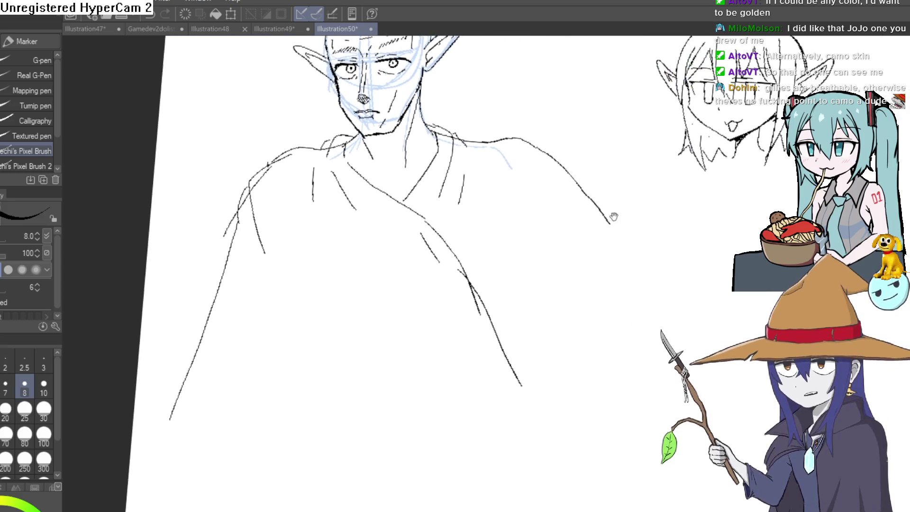
{"action": "left_click_drag", "start_coordinate": [607, 214], "coordinate": [700, 349]}
{"action": "scroll", "coordinate": [487, 229], "scroll_direction": "down", "scroll_amount": 2}
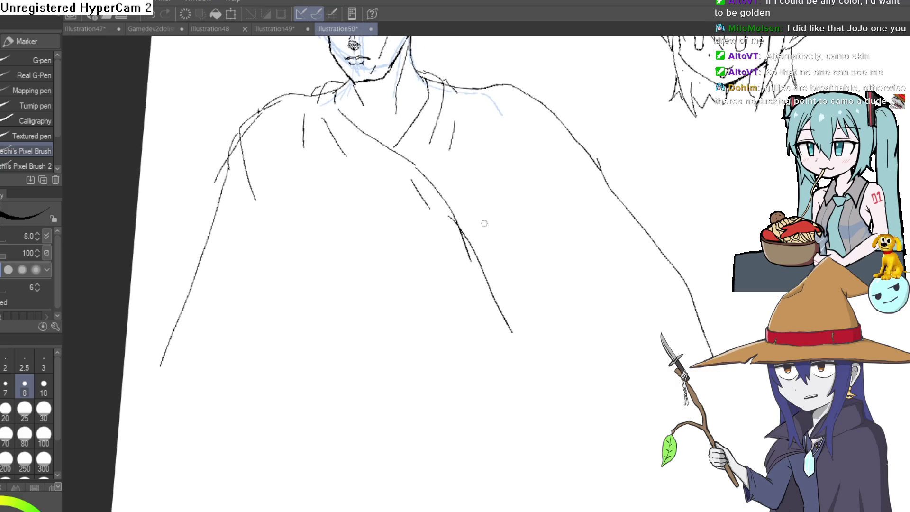
{"action": "scroll", "coordinate": [456, 194], "scroll_direction": "down", "scroll_amount": 3}
{"action": "scroll", "coordinate": [455, 194], "scroll_direction": "left", "scroll_amount": 1}
{"action": "left_click_drag", "start_coordinate": [312, 166], "coordinate": [244, 456]}
{"action": "scroll", "coordinate": [238, 353], "scroll_direction": "down", "scroll_amount": 5}
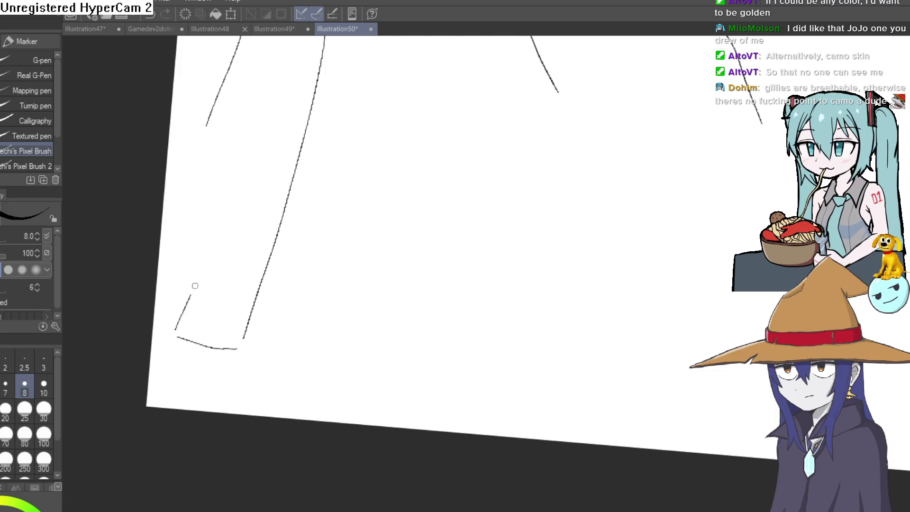
{"action": "left_click_drag", "start_coordinate": [189, 300], "coordinate": [247, 161]}
{"action": "scroll", "coordinate": [286, 254], "scroll_direction": "up", "scroll_amount": 4}
{"action": "left_click_drag", "start_coordinate": [230, 199], "coordinate": [172, 354]}
{"action": "left_click_drag", "start_coordinate": [246, 157], "coordinate": [181, 258]}
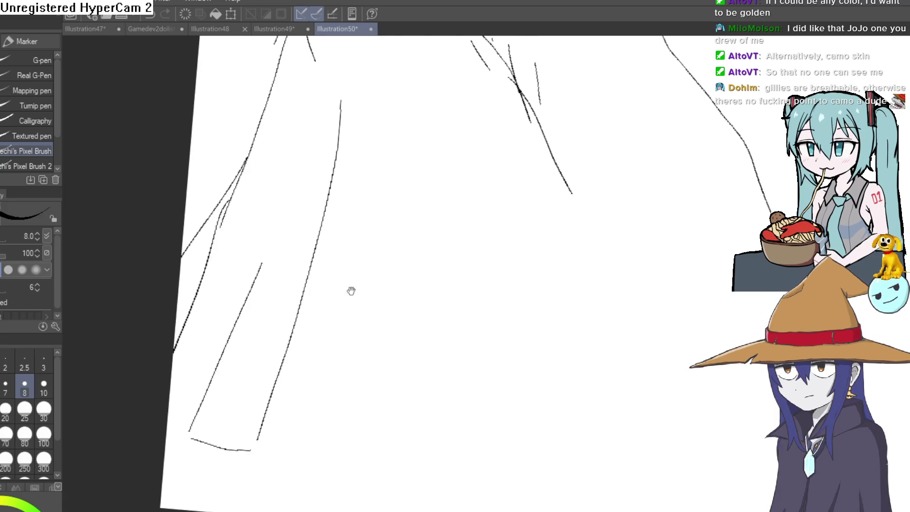
{"action": "left_click_drag", "start_coordinate": [430, 258], "coordinate": [435, 147]}
{"action": "scroll", "coordinate": [526, 234], "scroll_direction": "down", "scroll_amount": 3}
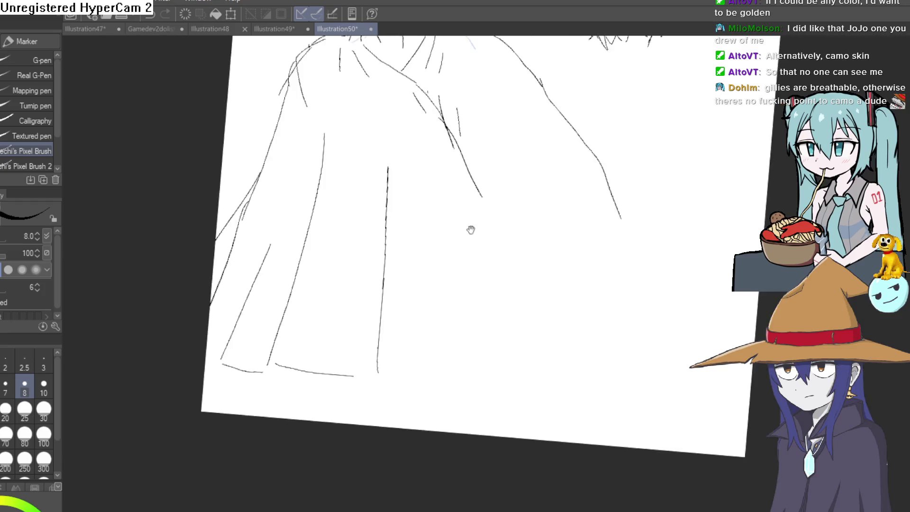
{"action": "left_click_drag", "start_coordinate": [492, 373], "coordinate": [360, 358]}
{"action": "scroll", "coordinate": [502, 256], "scroll_direction": "up", "scroll_amount": 5}
{"action": "scroll", "coordinate": [481, 203], "scroll_direction": "down", "scroll_amount": 2}
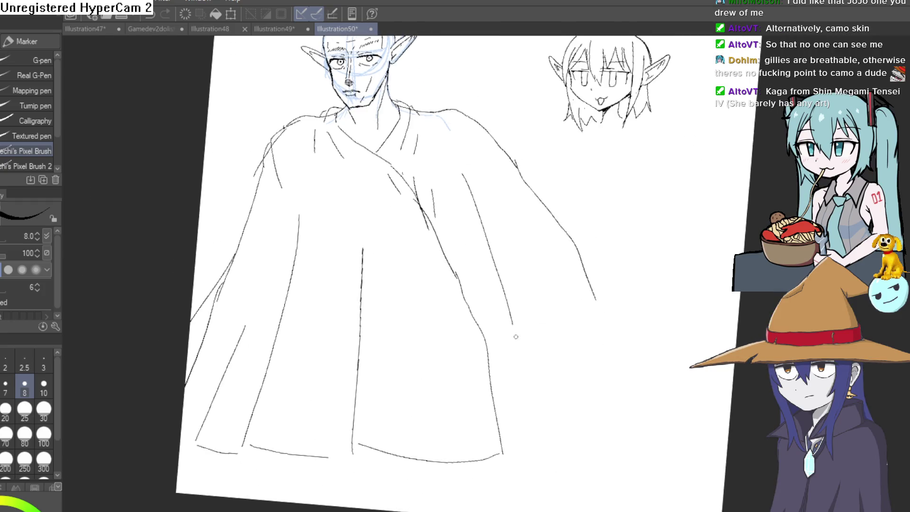
{"action": "scroll", "coordinate": [525, 303], "scroll_direction": "down", "scroll_amount": 3}
{"action": "left_click_drag", "start_coordinate": [484, 345], "coordinate": [491, 410]}
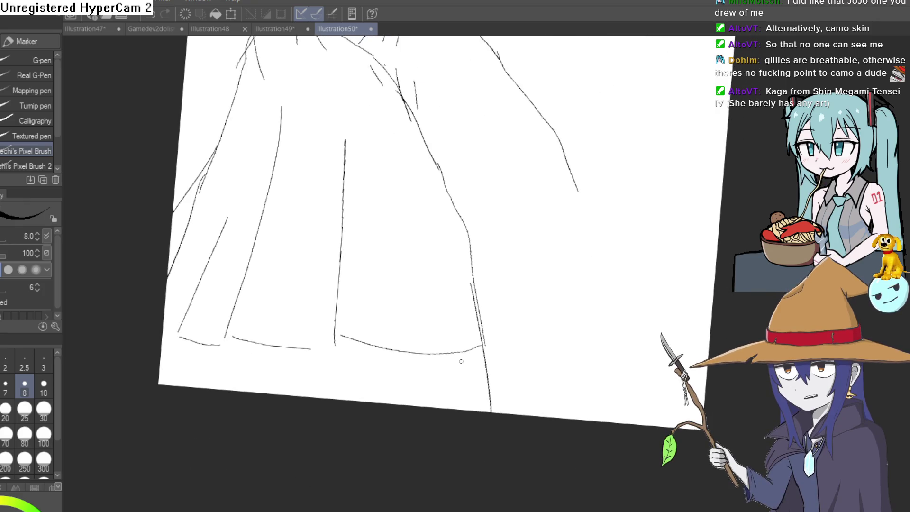
{"action": "key", "text": "e"}
{"action": "scroll", "coordinate": [475, 260], "scroll_direction": "up", "scroll_amount": 2}
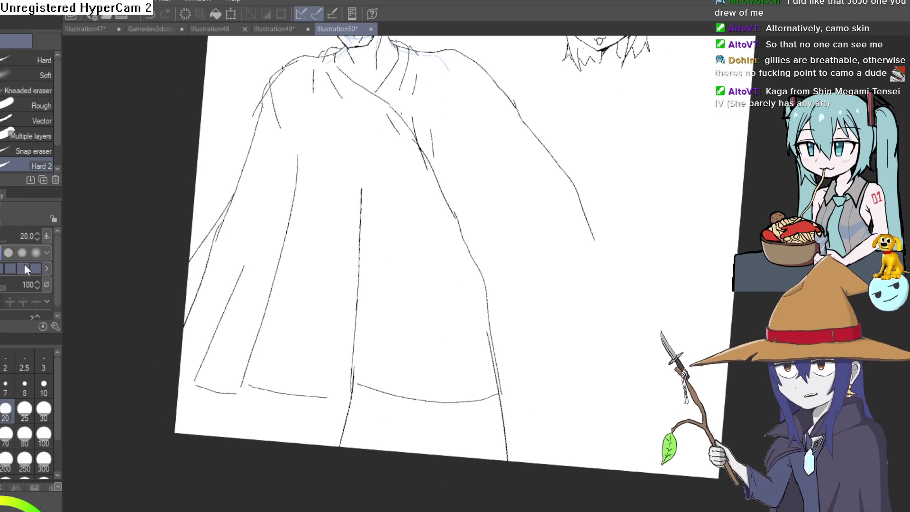
{"action": "key", "text": "p"}
{"action": "left_click_drag", "start_coordinate": [238, 391], "coordinate": [220, 436]}
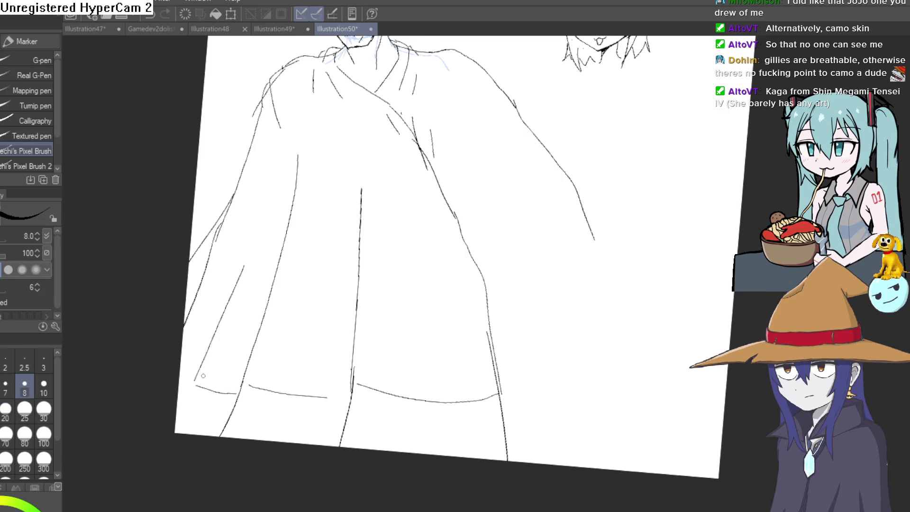
{"action": "scroll", "coordinate": [458, 277], "scroll_direction": "down", "scroll_amount": 3}
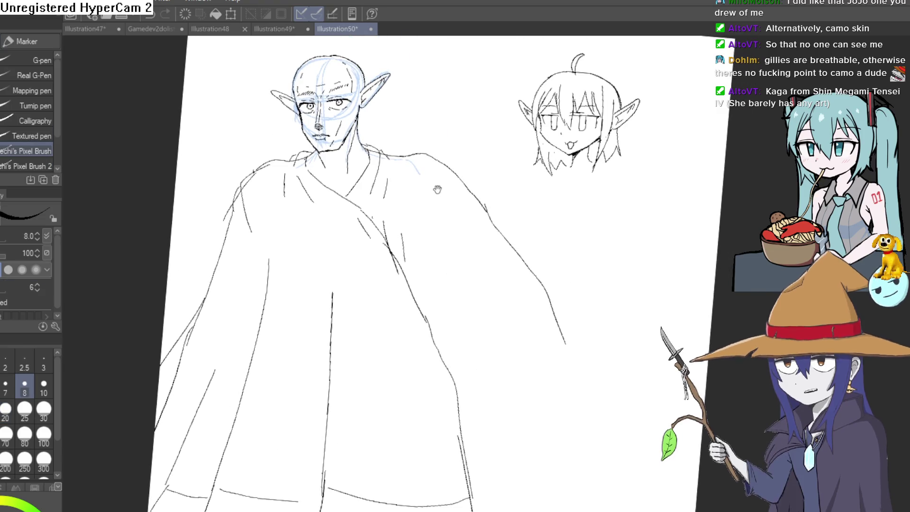
{"action": "scroll", "coordinate": [444, 136], "scroll_direction": "up", "scroll_amount": 5}
Draw a squared shoulder pad outline and erase a stray stroke beside it.
{"action": "mouse_move", "coordinate": [444, 136]}
{"action": "left_mouse_down"}
{"action": "mouse_move", "coordinate": [417, 212]}
{"action": "mouse_move", "coordinate": [448, 239]}
{"action": "left_mouse_up"}
{"action": "left_click_drag", "start_coordinate": [462, 245], "coordinate": [562, 250]}
{"action": "mouse_move", "coordinate": [574, 247]}
{"action": "left_mouse_down"}
{"action": "mouse_move", "coordinate": [548, 183]}
{"action": "mouse_move", "coordinate": [433, 135]}
{"action": "left_mouse_up"}
{"action": "scroll", "coordinate": [432, 136], "scroll_direction": "down", "scroll_amount": 3}
{"action": "scroll", "coordinate": [518, 199], "scroll_direction": "up", "scroll_amount": 3}
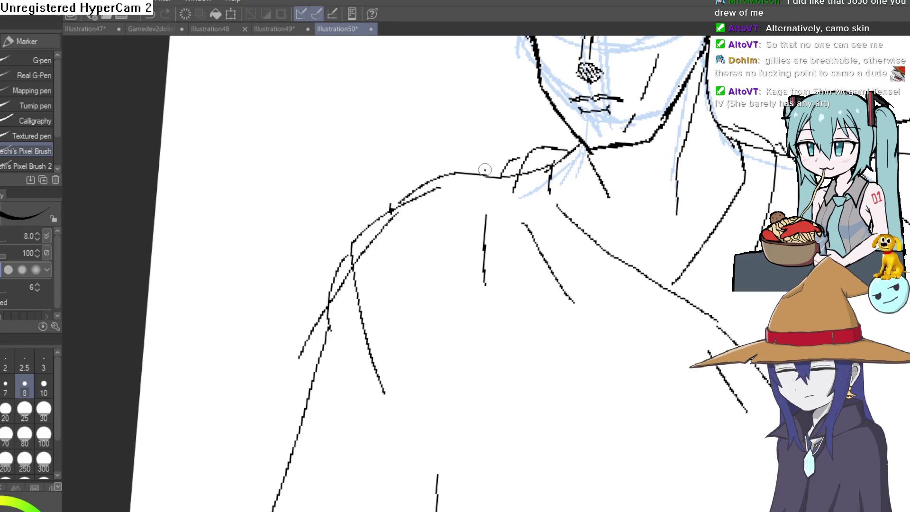
{"action": "left_click_drag", "start_coordinate": [488, 166], "coordinate": [403, 256]}
{"action": "left_click_drag", "start_coordinate": [395, 257], "coordinate": [368, 269]}
{"action": "key", "text": "e"}
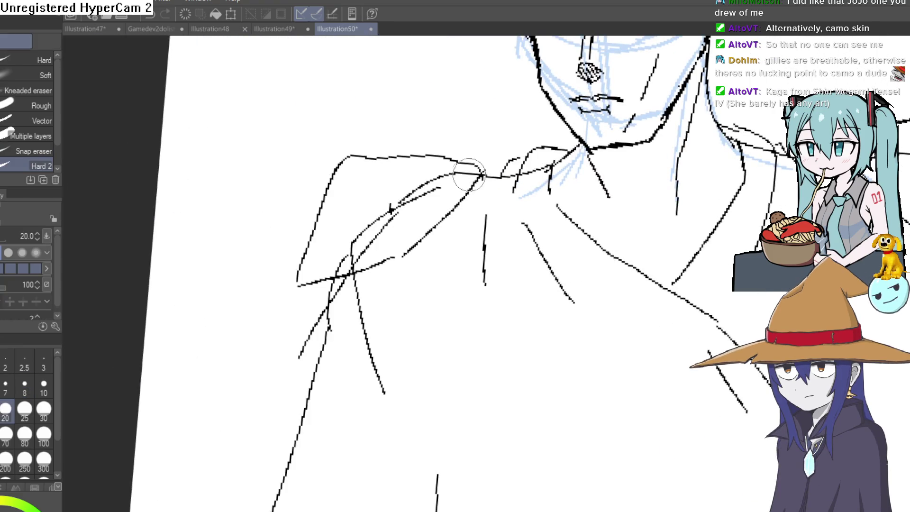
{"action": "left_click_drag", "start_coordinate": [406, 207], "coordinate": [438, 192]}
{"action": "scroll", "coordinate": [406, 207], "scroll_direction": "right", "scroll_amount": 5}
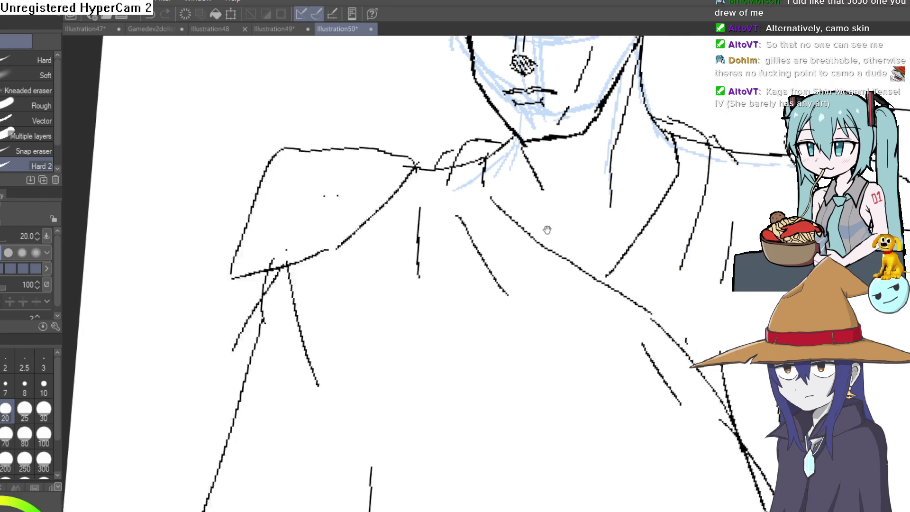
{"action": "scroll", "coordinate": [663, 223], "scroll_direction": "down", "scroll_amount": 4}
{"action": "scroll", "coordinate": [664, 223], "scroll_direction": "up", "scroll_amount": 1}
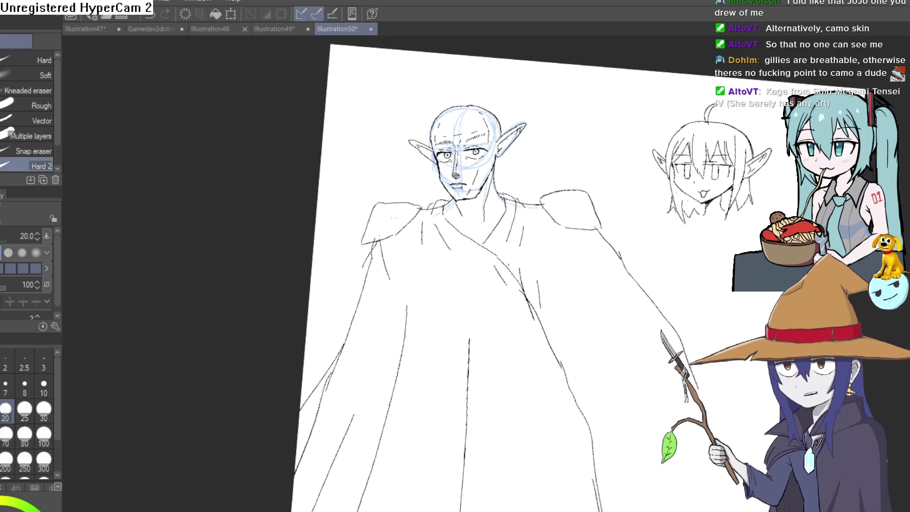
Draw two long fold lines down the cloak's right side.
{"action": "key", "text": "p"}
{"action": "left_click_drag", "start_coordinate": [694, 335], "coordinate": [570, 230]}
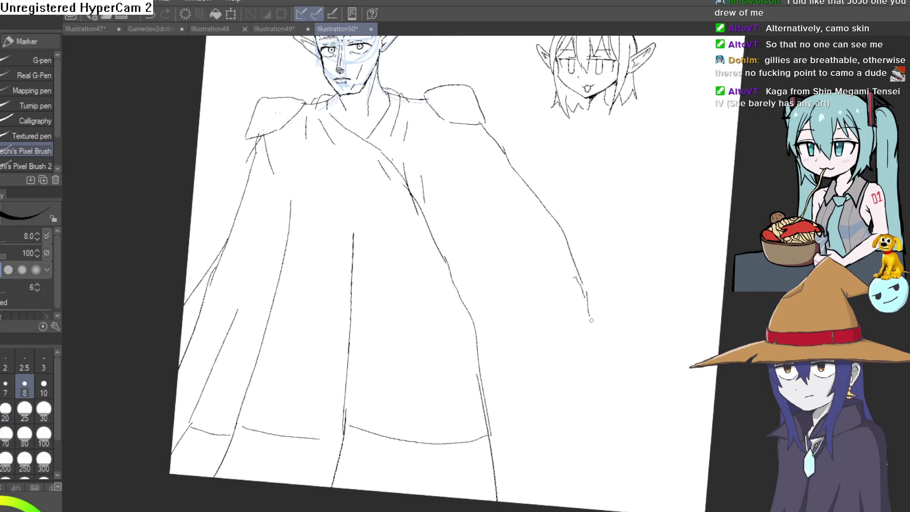
{"action": "left_click_drag", "start_coordinate": [478, 175], "coordinate": [508, 310]}
{"action": "left_click_drag", "start_coordinate": [543, 398], "coordinate": [606, 509]}
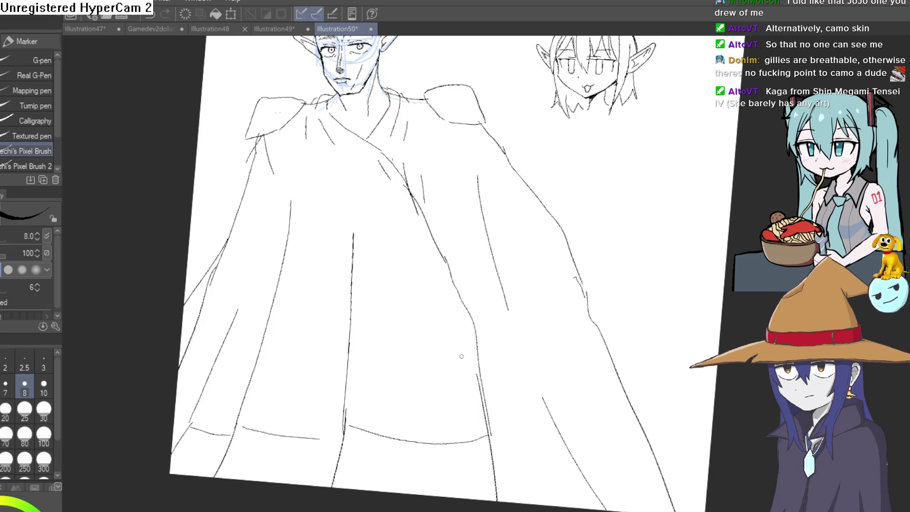
{"action": "key", "text": "e"}
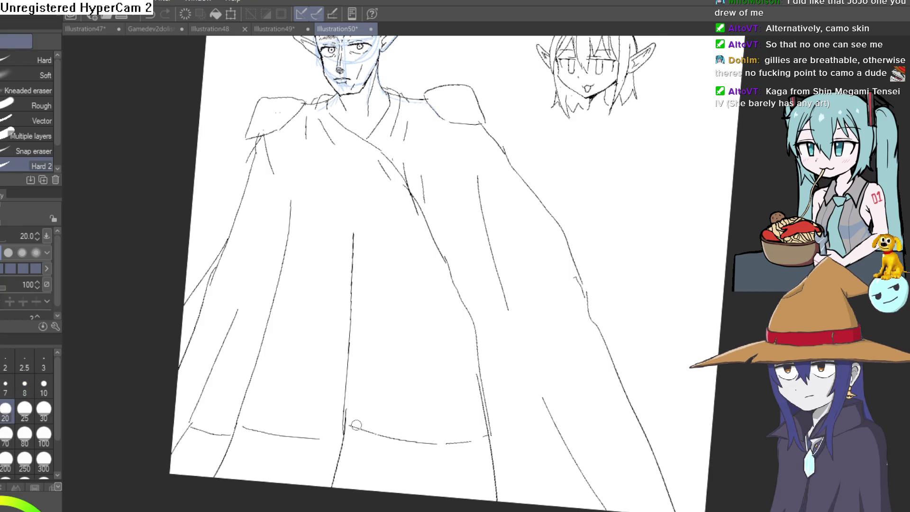
{"action": "left_click_drag", "start_coordinate": [476, 440], "coordinate": [511, 343]}
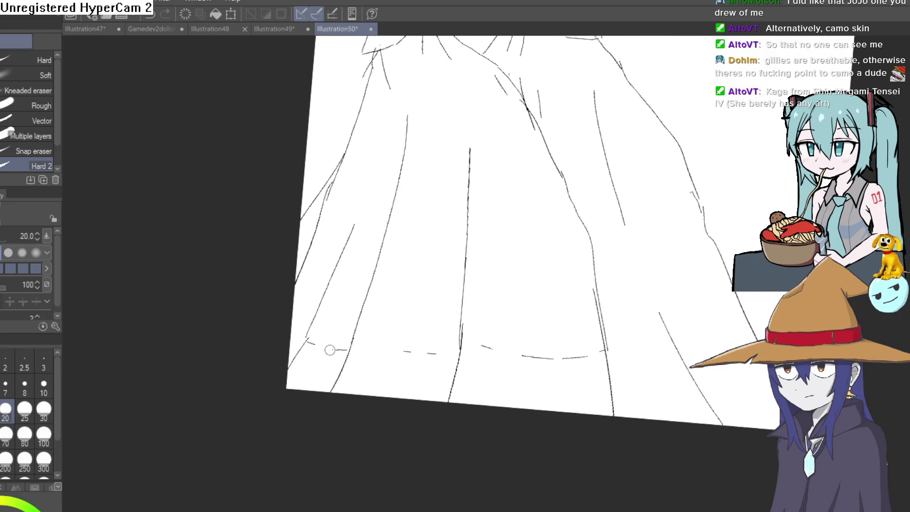
{"action": "key", "text": "p"}
Draw a round clasp where the collar crosses on the chest.
{"action": "scroll", "coordinate": [538, 179], "scroll_direction": "up", "scroll_amount": 3}
{"action": "left_click_drag", "start_coordinate": [538, 179], "coordinate": [451, 386]}
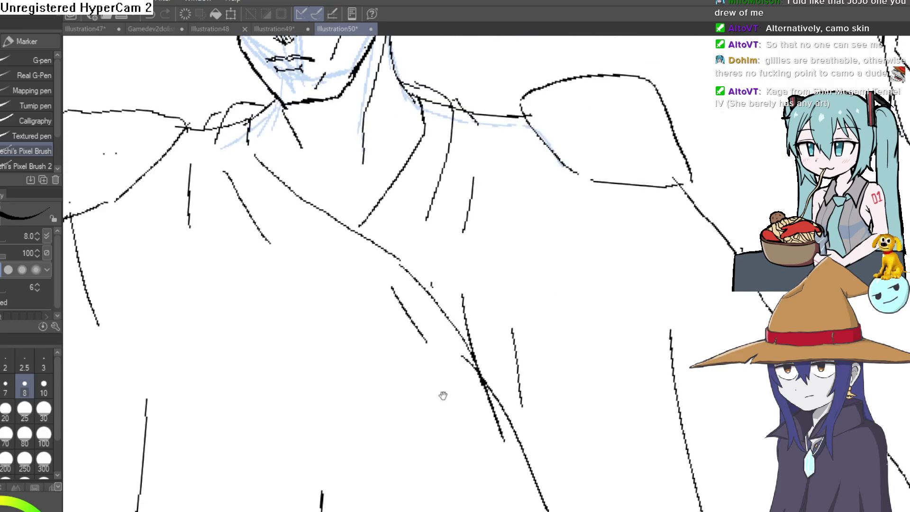
{"action": "mouse_move", "coordinate": [356, 255]}
{"action": "left_mouse_down"}
{"action": "mouse_move", "coordinate": [331, 272]}
{"action": "mouse_move", "coordinate": [378, 271]}
{"action": "mouse_move", "coordinate": [331, 243]}
{"action": "left_mouse_up"}
Add a small tick under the clasp and hide the light blue rough sketch layer.
{"action": "left_click_drag", "start_coordinate": [368, 305], "coordinate": [372, 319]}
{"action": "scroll", "coordinate": [382, 254], "scroll_direction": "up", "scroll_amount": 3}
{"action": "scroll", "coordinate": [337, 276], "scroll_direction": "down", "scroll_amount": 4}
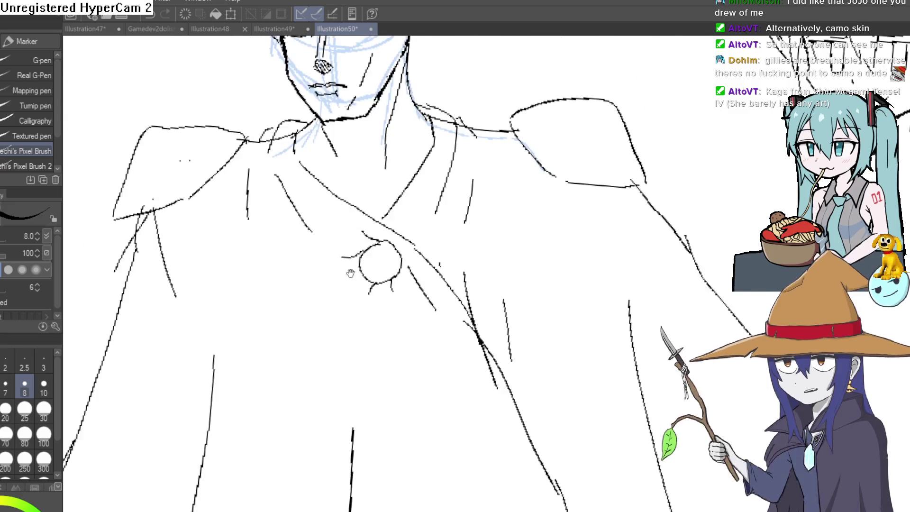
{"action": "scroll", "coordinate": [337, 276], "scroll_direction": "up", "scroll_amount": 3}
{"action": "key", "text": "ctrl+comma"}
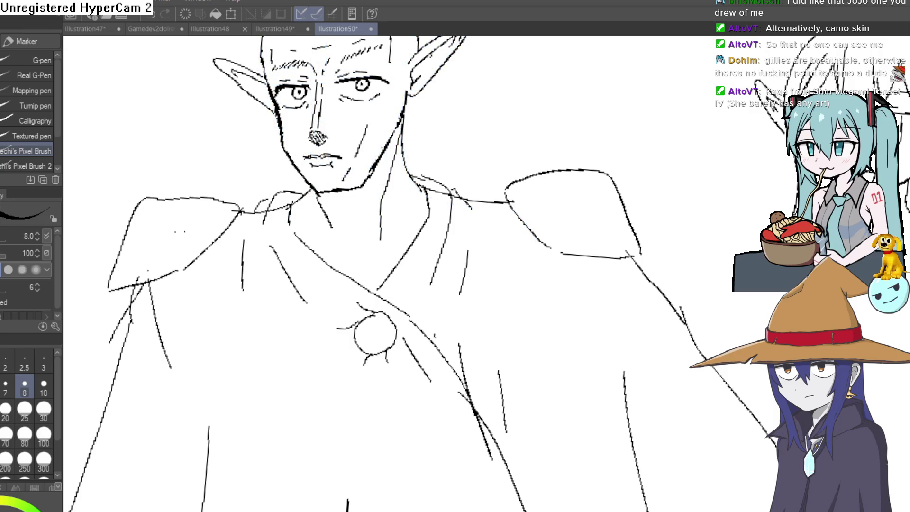
{"action": "scroll", "coordinate": [600, 229], "scroll_direction": "down", "scroll_amount": 3}
{"action": "scroll", "coordinate": [601, 230], "scroll_direction": "up", "scroll_amount": 4}
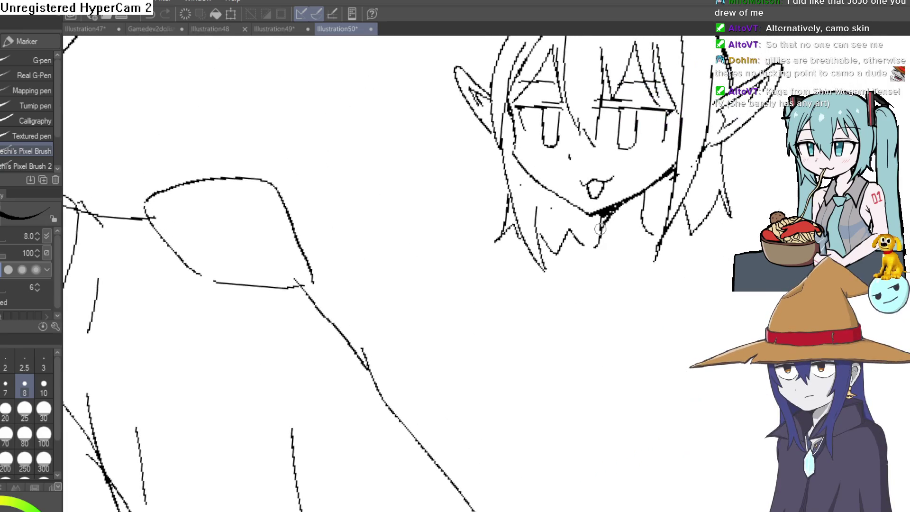
Draw the second character's shoulder line, then recentre the view on the elf's face.
{"action": "left_click_drag", "start_coordinate": [655, 235], "coordinate": [737, 338]}
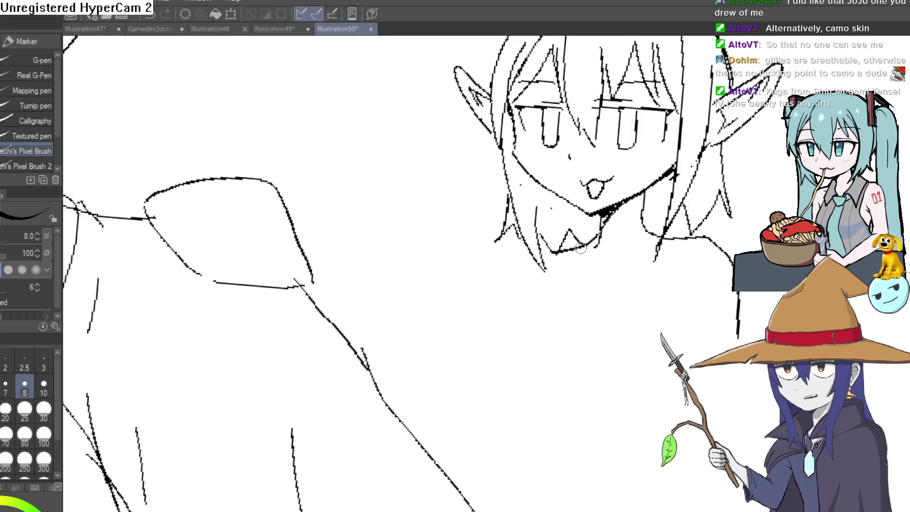
{"action": "scroll", "coordinate": [597, 338], "scroll_direction": "down", "scroll_amount": 3}
{"action": "scroll", "coordinate": [447, 170], "scroll_direction": "up", "scroll_amount": 1}
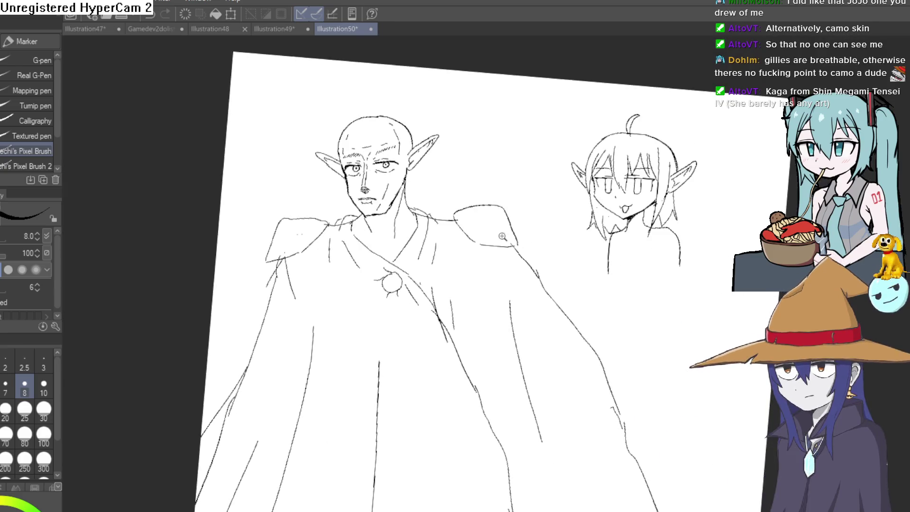
{"action": "scroll", "coordinate": [447, 170], "scroll_direction": "up", "scroll_amount": 1}
{"action": "scroll", "coordinate": [369, 183], "scroll_direction": "up", "scroll_amount": 3}
{"action": "scroll", "coordinate": [400, 260], "scroll_direction": "up", "scroll_amount": 1}
{"action": "scroll", "coordinate": [400, 260], "scroll_direction": "up", "scroll_amount": 2}
{"action": "scroll", "coordinate": [400, 237], "scroll_direction": "up", "scroll_amount": 1}
{"action": "scroll", "coordinate": [430, 205], "scroll_direction": "down", "scroll_amount": 1}
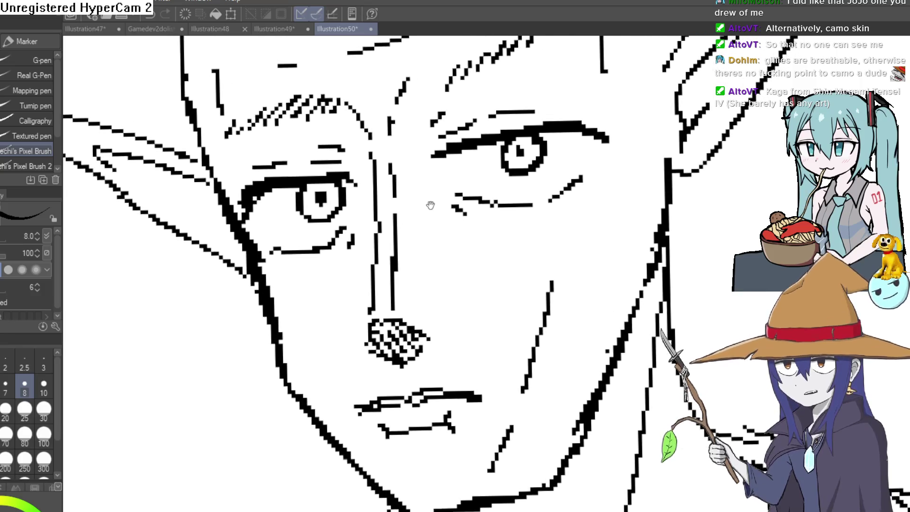
{"action": "mouse_move", "coordinate": [435, 200]}
{"action": "left_mouse_down"}
{"action": "mouse_move", "coordinate": [429, 189]}
{"action": "mouse_move", "coordinate": [416, 255]}
{"action": "left_mouse_up"}
{"action": "scroll", "coordinate": [571, 195], "scroll_direction": "down", "scroll_amount": 5}
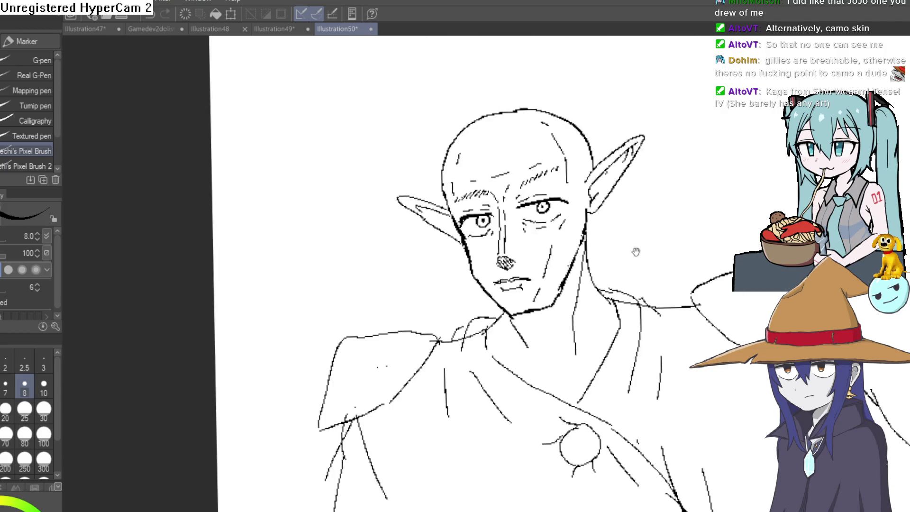
{"action": "scroll", "coordinate": [363, 279], "scroll_direction": "up", "scroll_amount": 1}
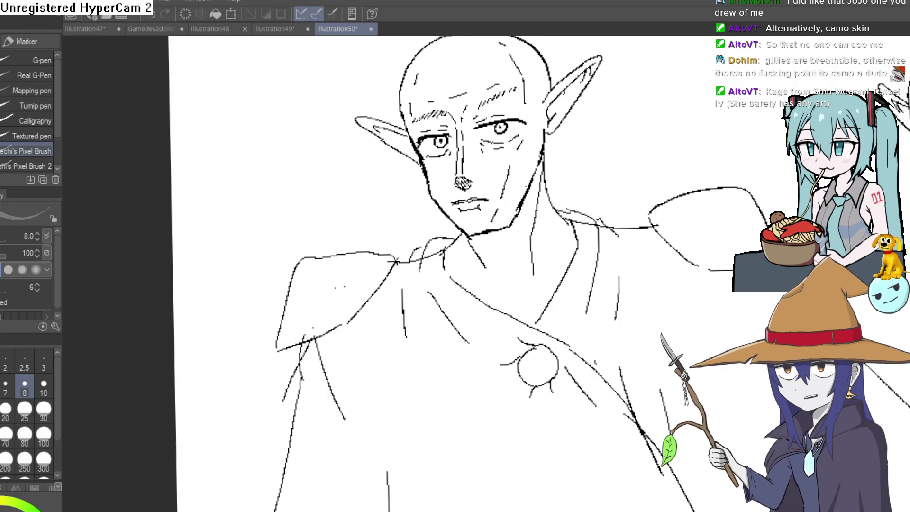
Fill the neck grey, undo a leaking face fill and close the eye's lower edge.
{"action": "key", "text": "g"}
{"action": "left_click", "coordinate": [508, 291]}
{"action": "left_click", "coordinate": [505, 213]}
{"action": "key", "text": "ctrl+z"}
{"action": "key", "text": "p"}
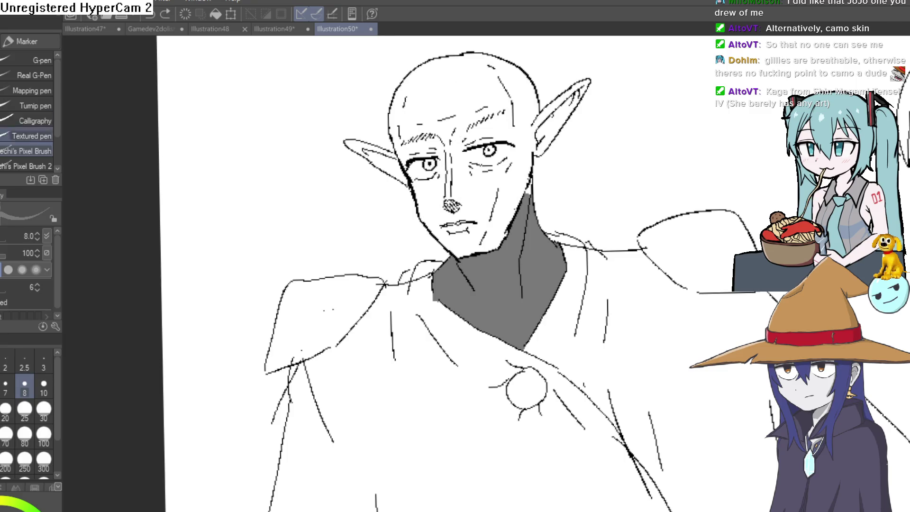
{"action": "scroll", "coordinate": [512, 162], "scroll_direction": "up", "scroll_amount": 5}
{"action": "mouse_move", "coordinate": [515, 109]}
{"action": "left_mouse_down"}
{"action": "mouse_move", "coordinate": [451, 178]}
{"action": "mouse_move", "coordinate": [335, 163]}
{"action": "mouse_move", "coordinate": [312, 135]}
{"action": "left_mouse_up"}
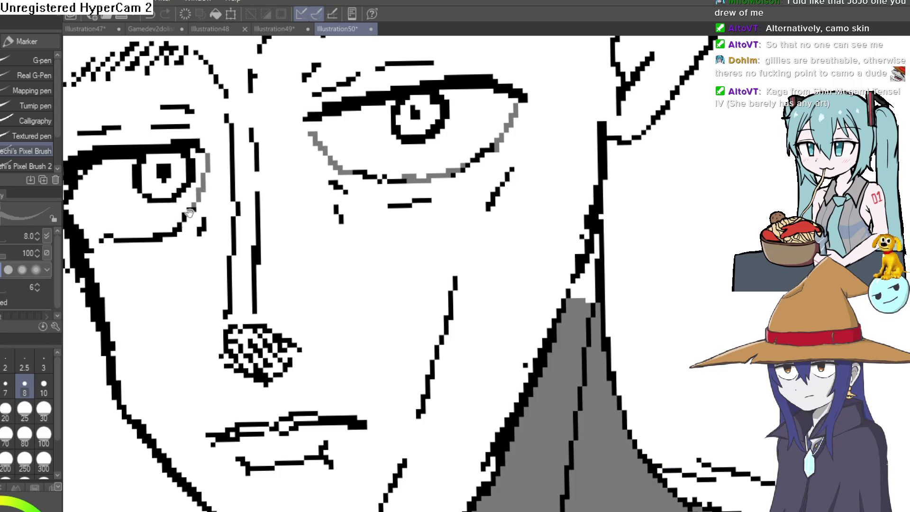
{"action": "left_click_drag", "start_coordinate": [189, 211], "coordinate": [330, 187]}
Fill the face, area beside the left eye, forehead and left ear grey.
{"action": "key", "text": "g"}
{"action": "left_click", "coordinate": [508, 225]}
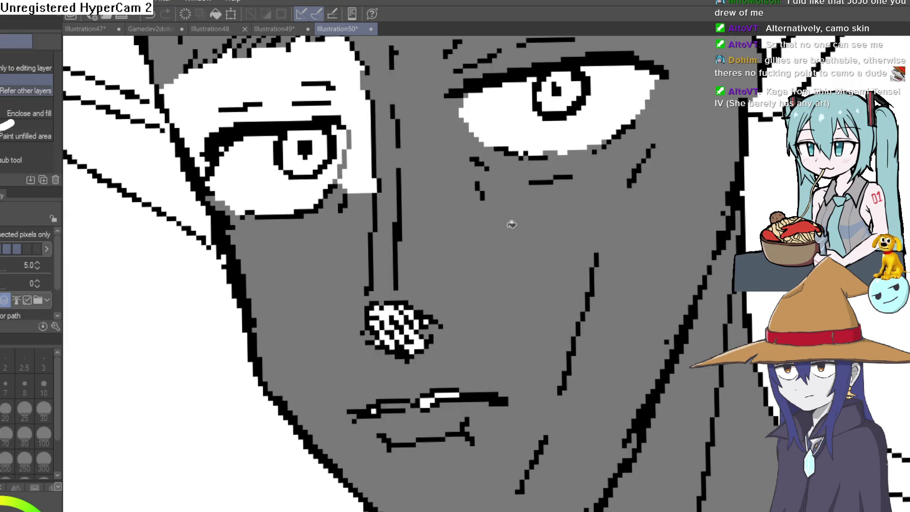
{"action": "left_click", "coordinate": [367, 147]}
{"action": "left_click", "coordinate": [347, 65]}
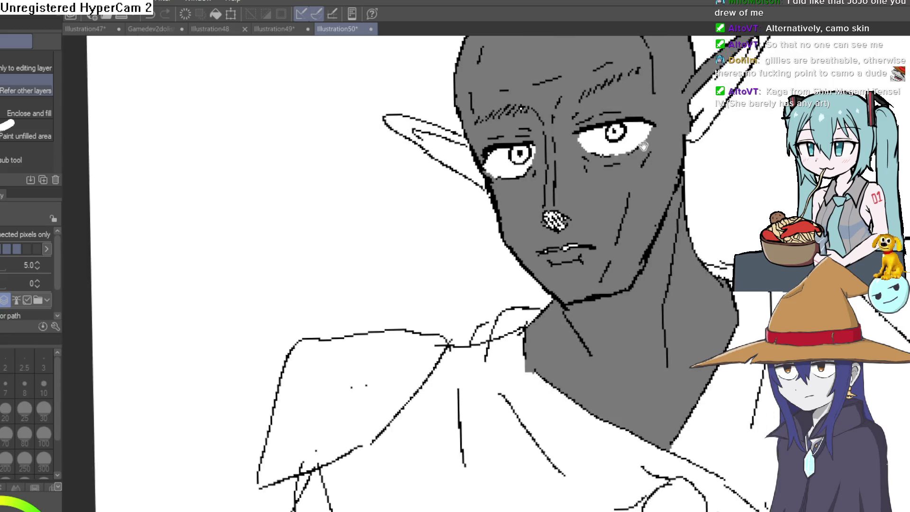
{"action": "scroll", "coordinate": [640, 145], "scroll_direction": "down", "scroll_amount": 4}
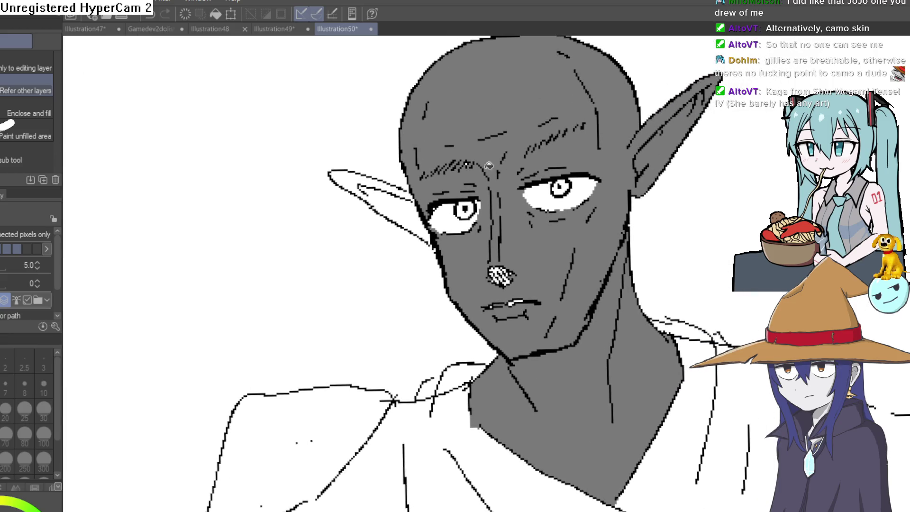
{"action": "left_click", "coordinate": [393, 195]}
{"action": "left_click", "coordinate": [368, 178]}
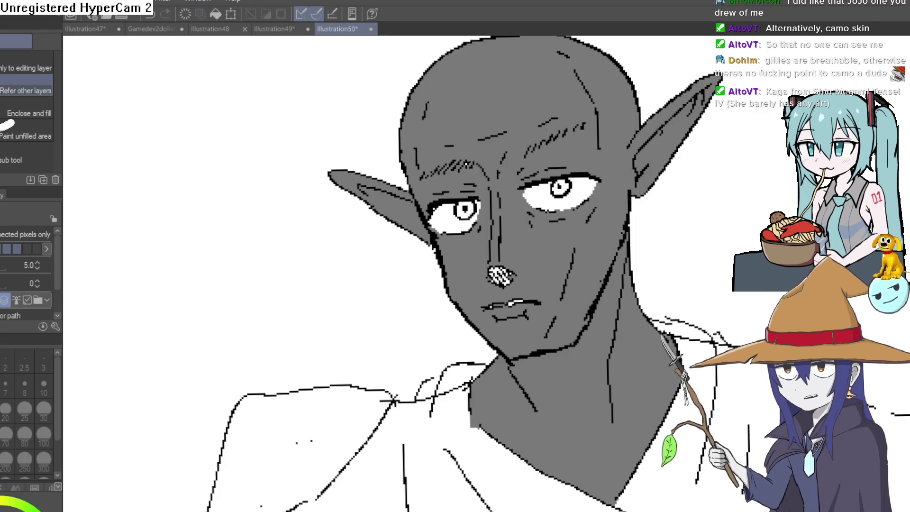
Paint a light-grey shine on the forehead with the pen.
{"action": "key", "text": "p"}
{"action": "left_click_drag", "start_coordinate": [452, 87], "coordinate": [429, 117]}
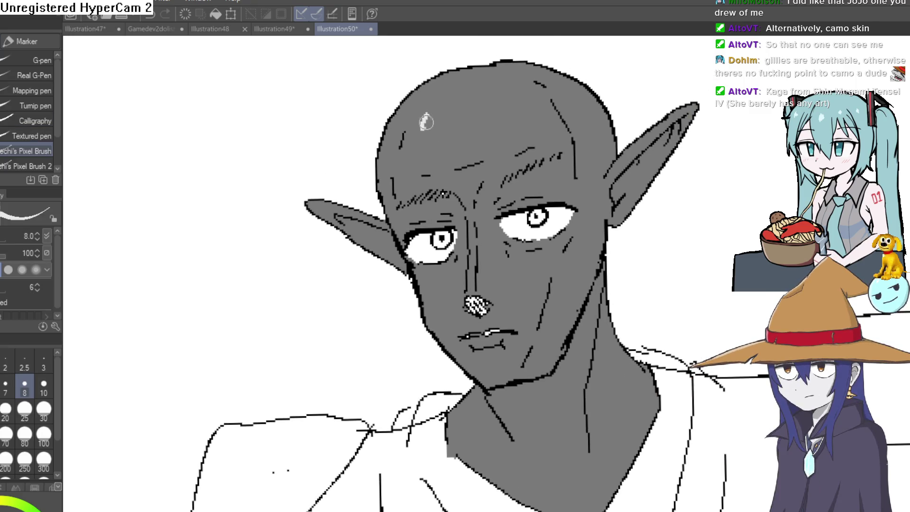
{"action": "scroll", "coordinate": [571, 74], "scroll_direction": "down", "scroll_amount": 3}
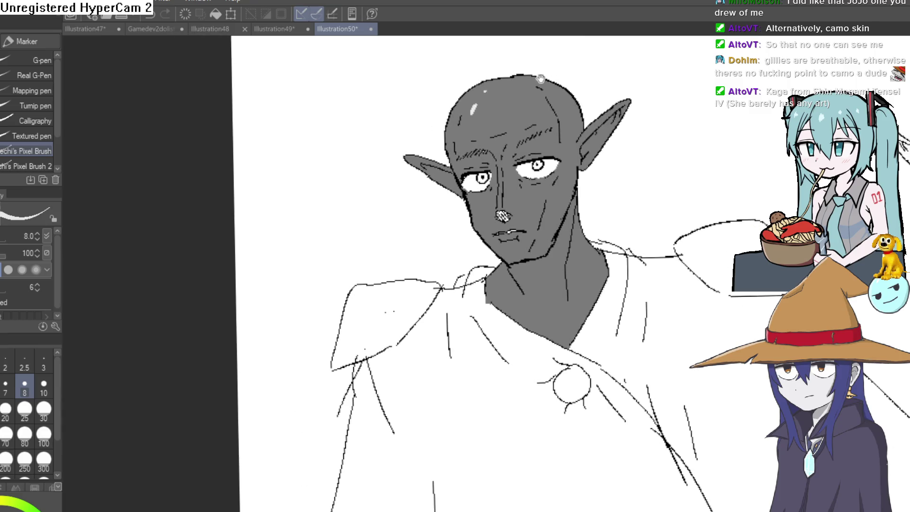
{"action": "scroll", "coordinate": [545, 77], "scroll_direction": "up", "scroll_amount": 5}
{"action": "scroll", "coordinate": [518, 108], "scroll_direction": "down", "scroll_amount": 2}
{"action": "mouse_move", "coordinate": [392, 161]}
{"action": "left_mouse_down"}
{"action": "mouse_move", "coordinate": [398, 209]}
{"action": "mouse_move", "coordinate": [408, 158]}
{"action": "mouse_move", "coordinate": [416, 180]}
{"action": "left_mouse_up"}
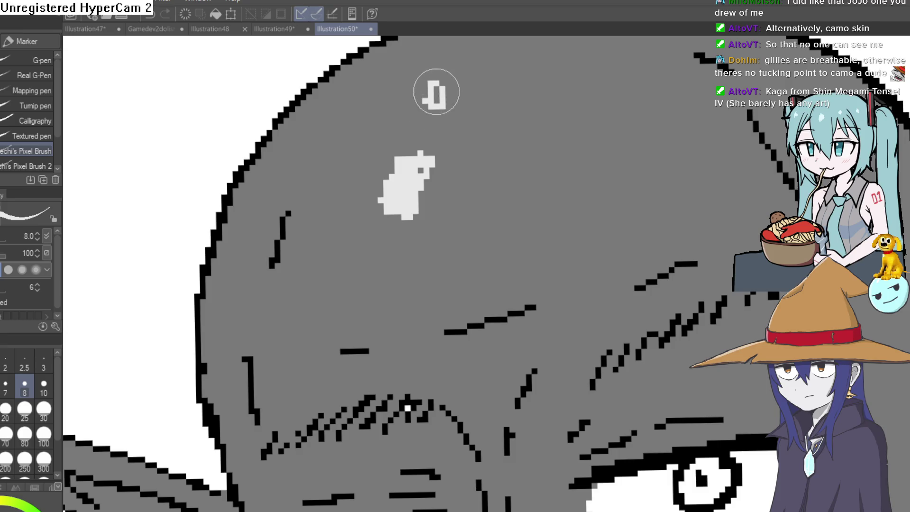
{"action": "scroll", "coordinate": [436, 92], "scroll_direction": "down", "scroll_amount": 3}
{"action": "scroll", "coordinate": [427, 97], "scroll_direction": "up", "scroll_amount": 1}
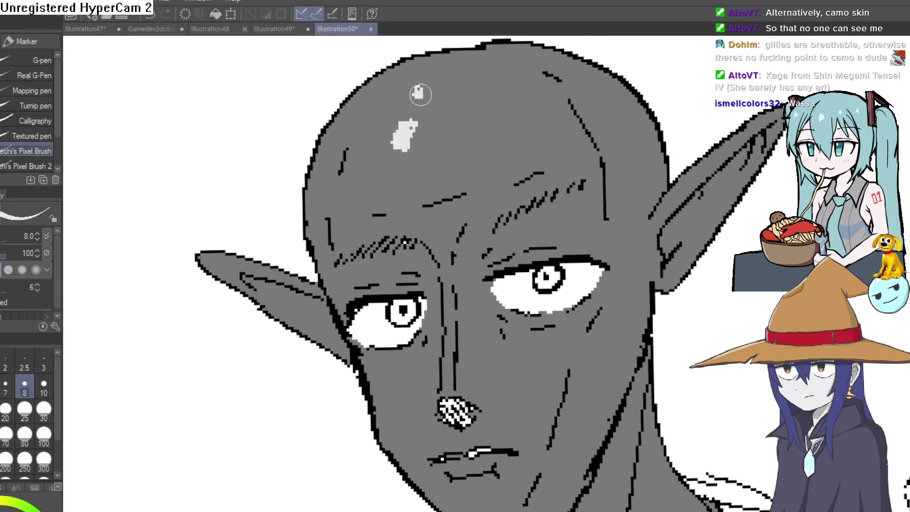
{"action": "scroll", "coordinate": [449, 86], "scroll_direction": "down", "scroll_amount": 4}
{"action": "left_click_drag", "start_coordinate": [480, 265], "coordinate": [480, 195]}
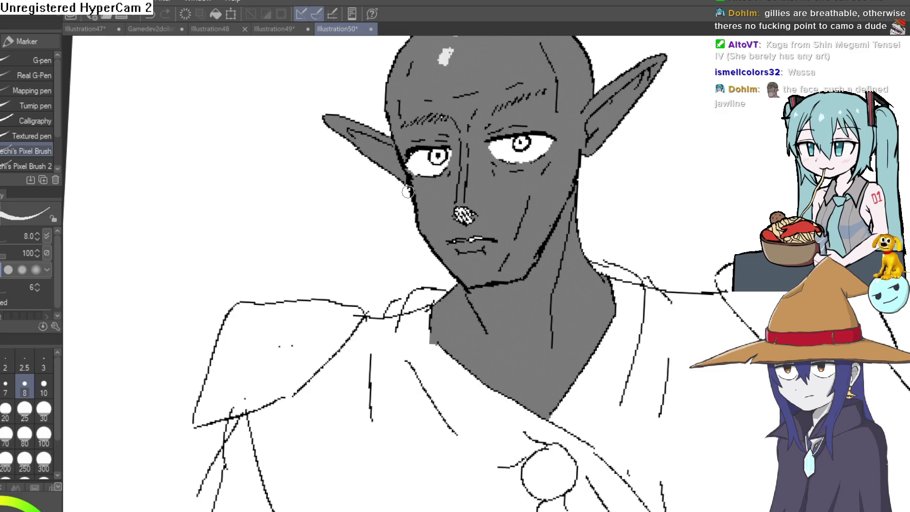
Add a small light highlight stroke on the elf's head.
{"action": "left_click_drag", "start_coordinate": [462, 57], "coordinate": [400, 165]}
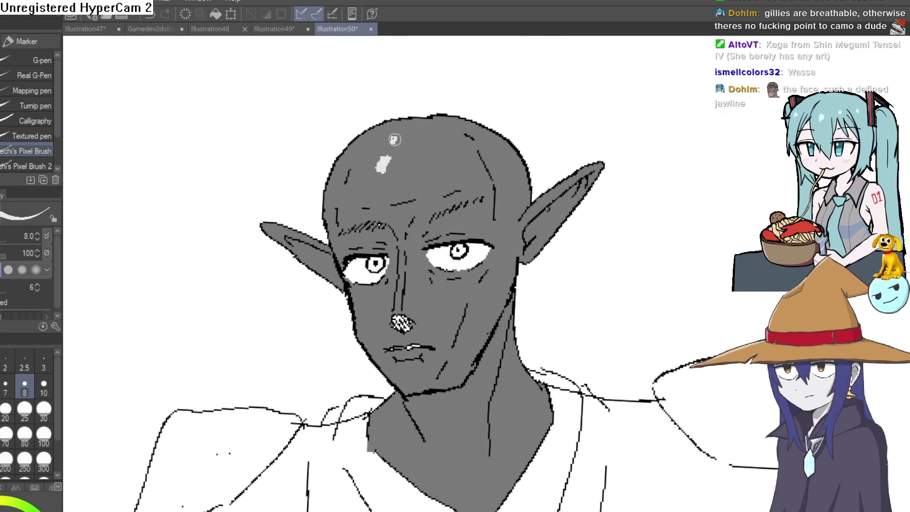
{"action": "left_click_drag", "start_coordinate": [400, 130], "coordinate": [401, 130]}
{"action": "scroll", "coordinate": [601, 180], "scroll_direction": "down", "scroll_amount": 3}
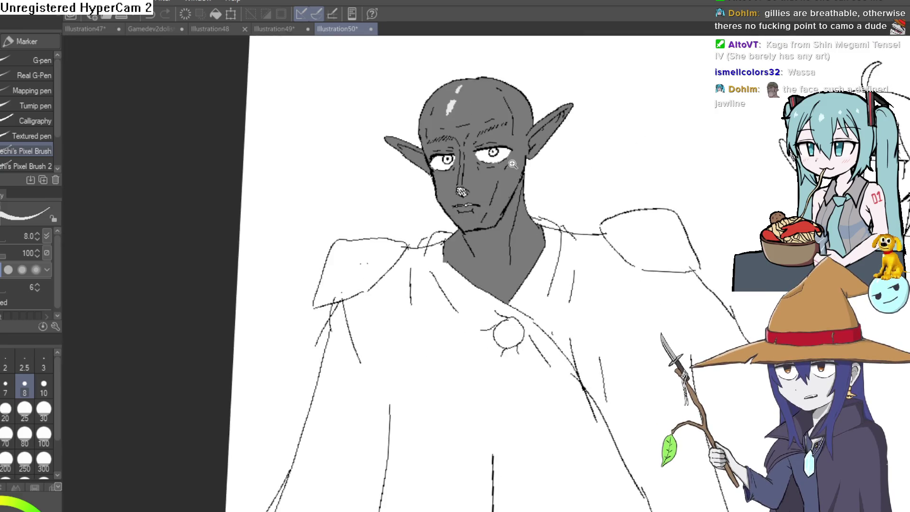
{"action": "scroll", "coordinate": [516, 163], "scroll_direction": "up", "scroll_amount": 5}
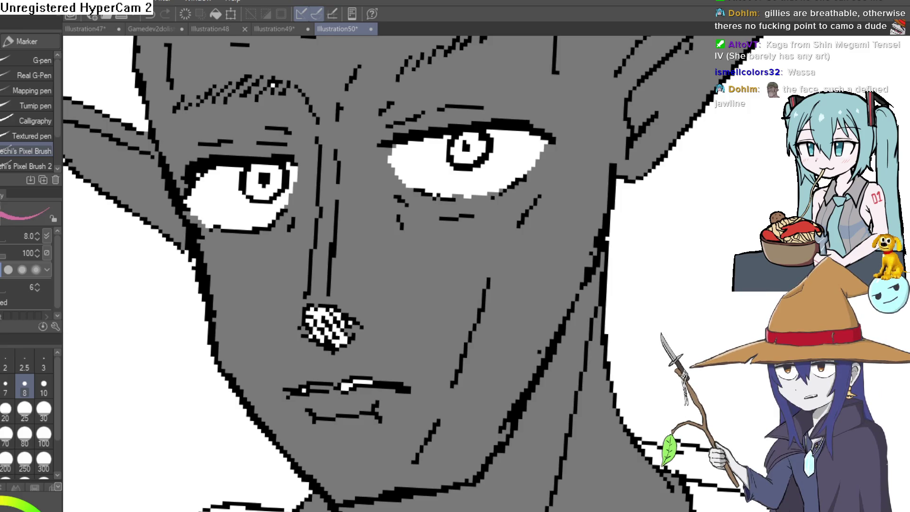
{"action": "scroll", "coordinate": [457, 140], "scroll_direction": "up", "scroll_amount": 5}
Paint both irises pink, checking the right one with undo and redo.
{"action": "mouse_move", "coordinate": [470, 125]}
{"action": "left_mouse_down"}
{"action": "mouse_move", "coordinate": [447, 146]}
{"action": "mouse_move", "coordinate": [504, 167]}
{"action": "mouse_move", "coordinate": [487, 126]}
{"action": "mouse_move", "coordinate": [457, 152]}
{"action": "mouse_move", "coordinate": [488, 112]}
{"action": "mouse_move", "coordinate": [530, 169]}
{"action": "left_mouse_up"}
{"action": "key", "text": "ctrl+z"}
{"action": "key", "text": "ctrl+y"}
{"action": "mouse_move", "coordinate": [396, 256]}
{"action": "left_mouse_down"}
{"action": "mouse_move", "coordinate": [544, 193]}
{"action": "mouse_move", "coordinate": [436, 239]}
{"action": "mouse_move", "coordinate": [472, 193]}
{"action": "mouse_move", "coordinate": [425, 186]}
{"action": "mouse_move", "coordinate": [488, 199]}
{"action": "mouse_move", "coordinate": [491, 239]}
{"action": "mouse_move", "coordinate": [456, 268]}
{"action": "left_mouse_up"}
{"action": "scroll", "coordinate": [496, 255], "scroll_direction": "down", "scroll_amount": 10}
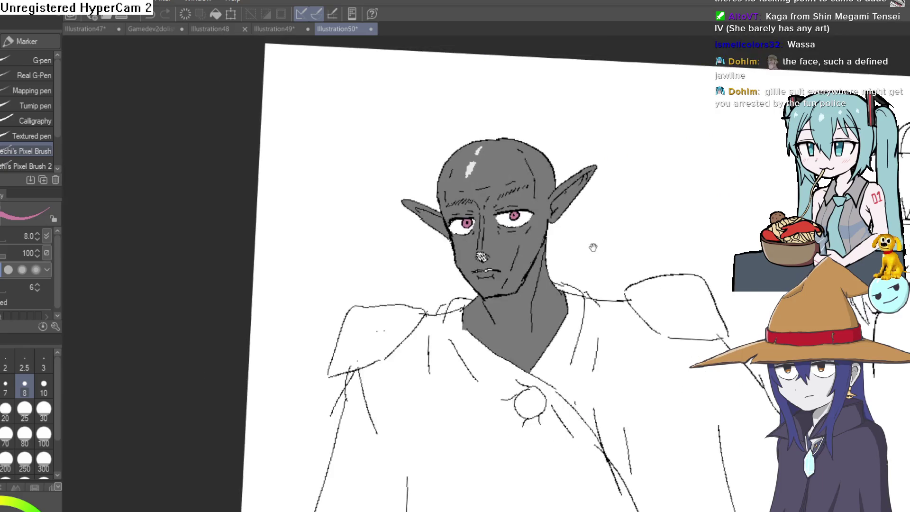
{"action": "mouse_move", "coordinate": [593, 247]}
{"action": "left_mouse_down"}
{"action": "mouse_move", "coordinate": [559, 218]}
{"action": "mouse_move", "coordinate": [544, 185]}
{"action": "mouse_move", "coordinate": [560, 260]}
{"action": "mouse_move", "coordinate": [555, 254]}
{"action": "left_mouse_up"}
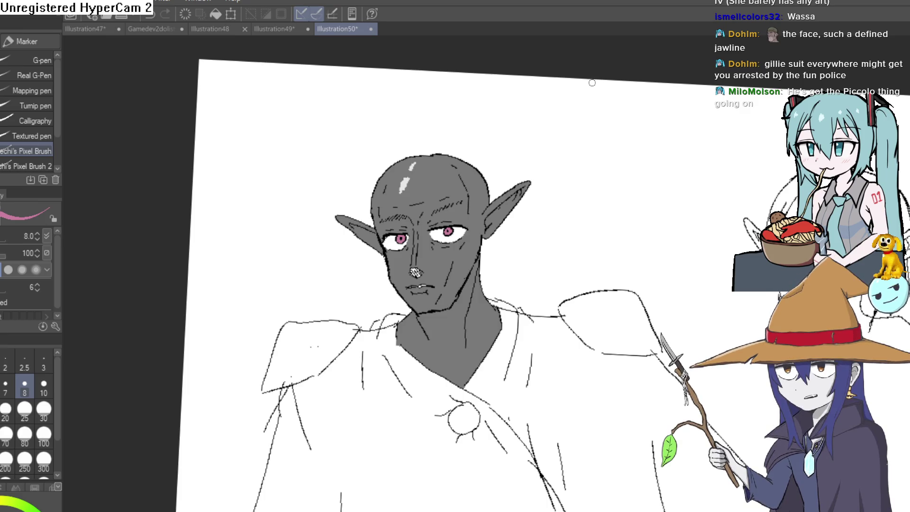
{"action": "scroll", "coordinate": [396, 282], "scroll_direction": "up", "scroll_amount": 5}
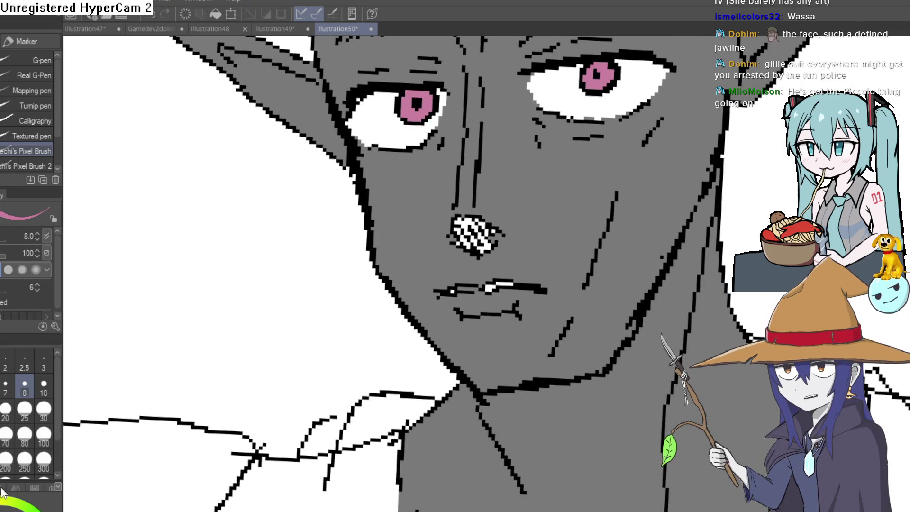
Sample the skin tone and shade along the nose in dark grey up toward the brow.
{"action": "key", "text": "i"}
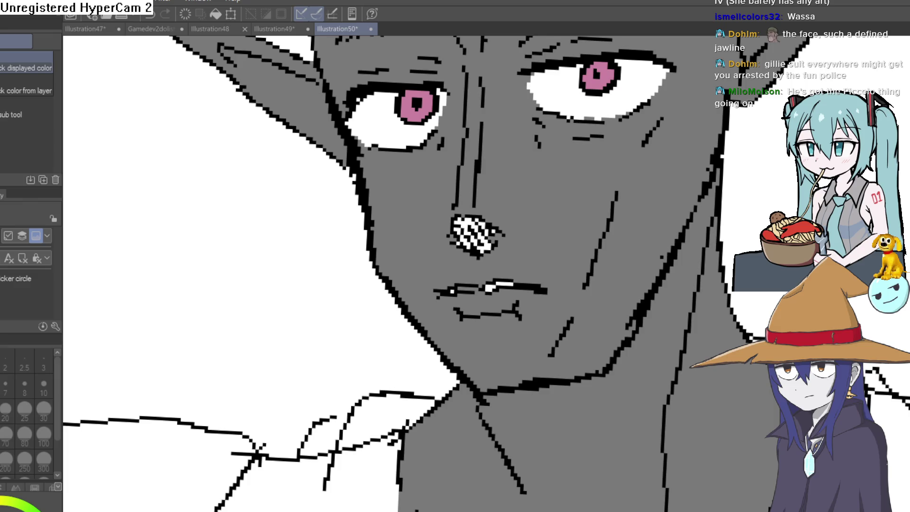
{"action": "key", "text": "p"}
{"action": "scroll", "coordinate": [490, 212], "scroll_direction": "up", "scroll_amount": 3}
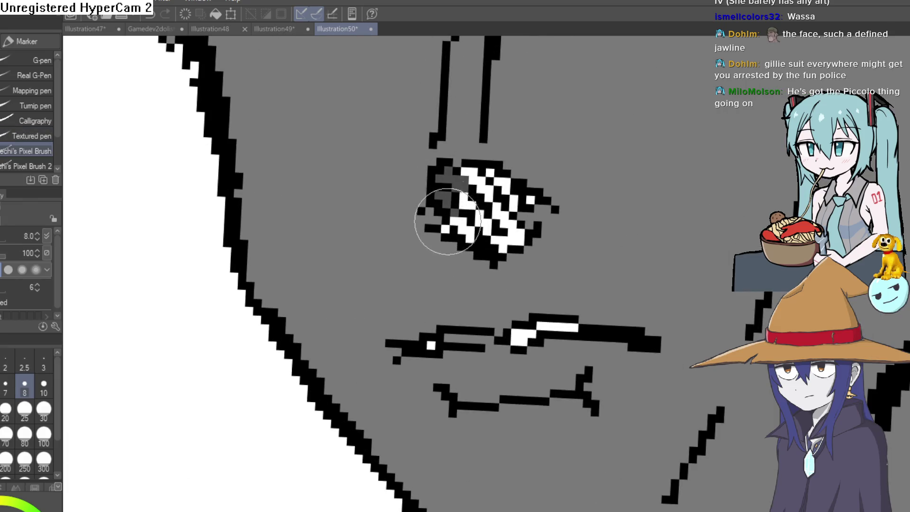
{"action": "mouse_move", "coordinate": [436, 218]}
{"action": "left_mouse_down"}
{"action": "mouse_move", "coordinate": [458, 189]}
{"action": "mouse_move", "coordinate": [515, 195]}
{"action": "mouse_move", "coordinate": [528, 225]}
{"action": "mouse_move", "coordinate": [474, 223]}
{"action": "mouse_move", "coordinate": [471, 231]}
{"action": "left_mouse_up"}
{"action": "left_click_drag", "start_coordinate": [531, 204], "coordinate": [516, 266]}
{"action": "left_click_drag", "start_coordinate": [472, 143], "coordinate": [471, 215]}
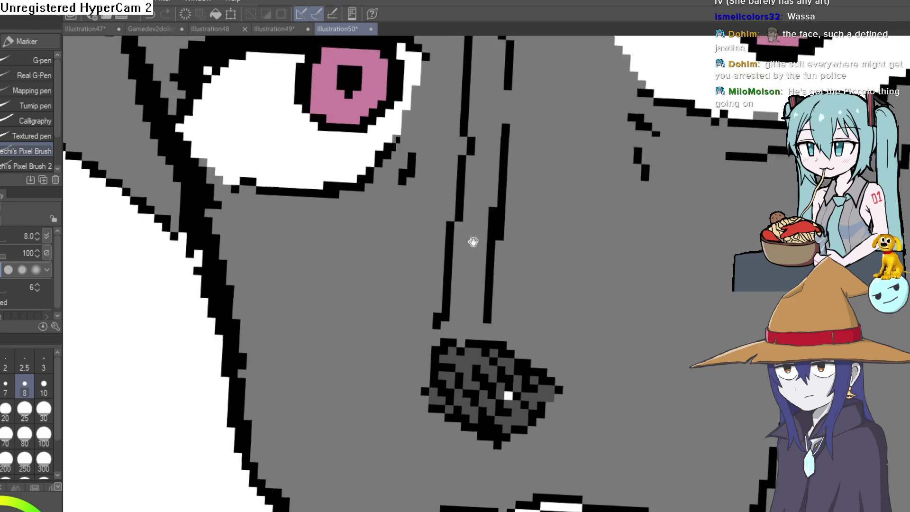
{"action": "mouse_move", "coordinate": [458, 95]}
{"action": "left_mouse_down"}
{"action": "mouse_move", "coordinate": [457, 254]}
{"action": "mouse_move", "coordinate": [439, 431]}
{"action": "left_mouse_up"}
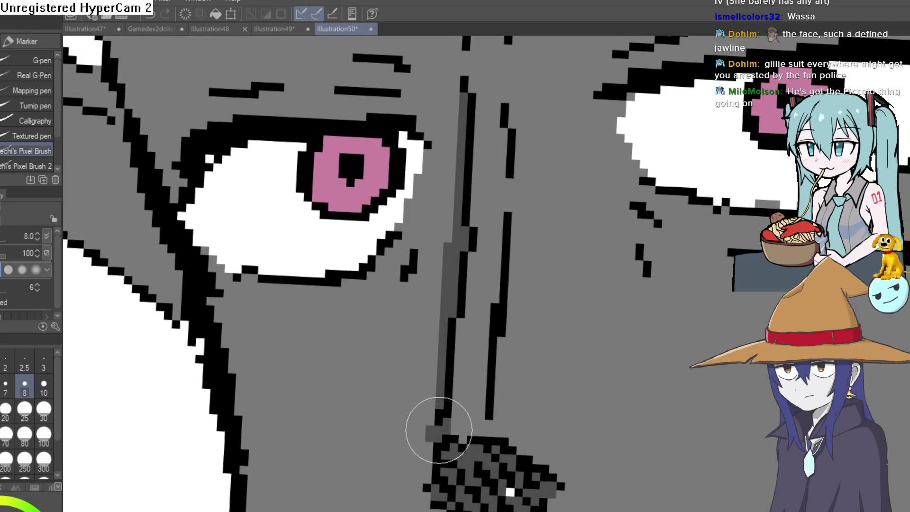
{"action": "scroll", "coordinate": [550, 236], "scroll_direction": "down", "scroll_amount": 5}
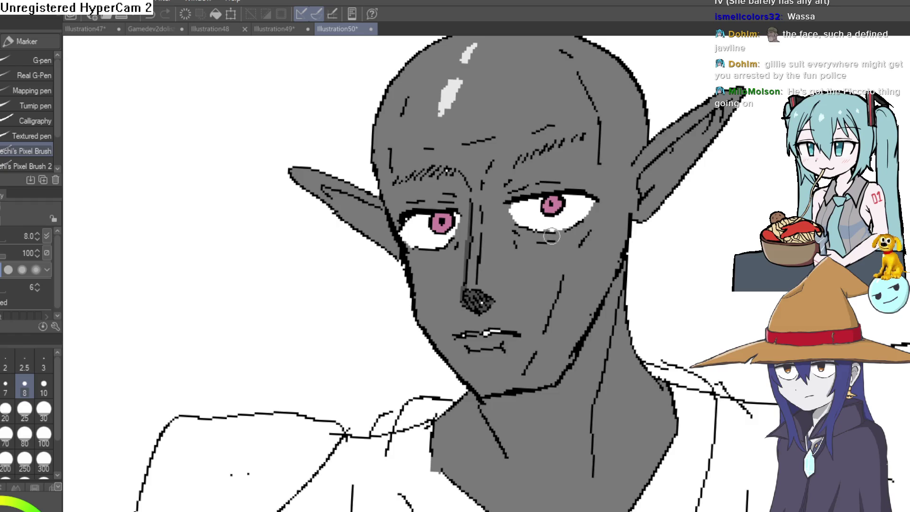
{"action": "scroll", "coordinate": [489, 231], "scroll_direction": "up", "scroll_amount": 4}
{"action": "mouse_move", "coordinate": [483, 92]}
{"action": "left_mouse_down"}
{"action": "mouse_move", "coordinate": [484, 182]}
{"action": "mouse_move", "coordinate": [467, 132]}
{"action": "left_mouse_up"}
Shade dark grey beside the left eye's inner corner and under the right eye.
{"action": "left_click_drag", "start_coordinate": [486, 180], "coordinate": [494, 123]}
{"action": "left_click_drag", "start_coordinate": [479, 199], "coordinate": [458, 246]}
{"action": "left_click_drag", "start_coordinate": [480, 195], "coordinate": [454, 253]}
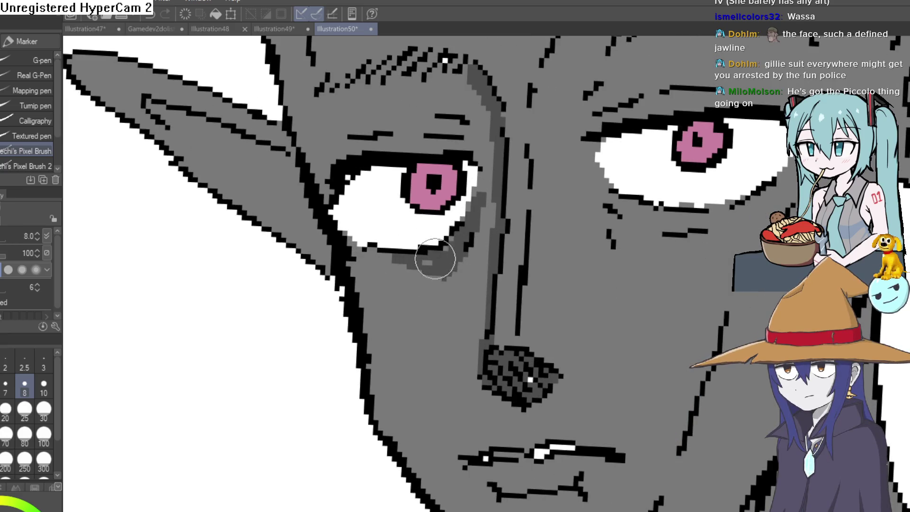
{"action": "scroll", "coordinate": [599, 223], "scroll_direction": "down", "scroll_amount": 5}
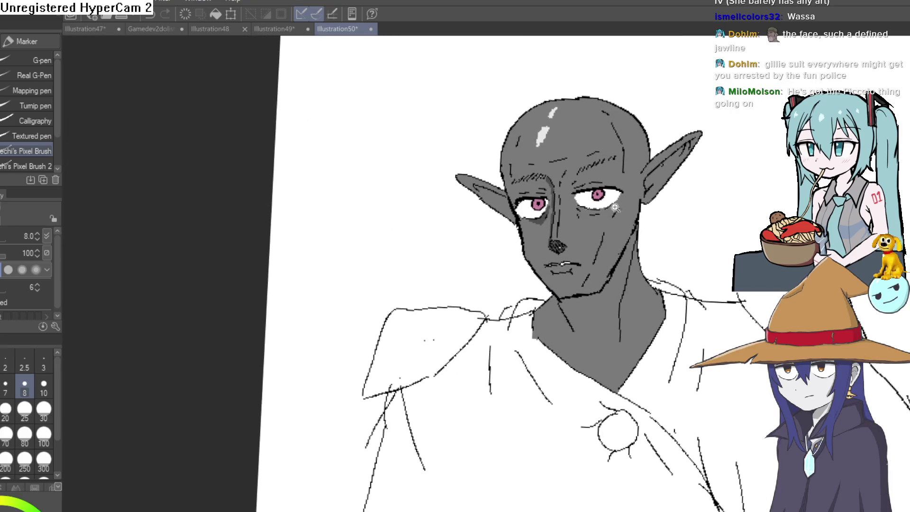
{"action": "scroll", "coordinate": [550, 185], "scroll_direction": "up", "scroll_amount": 5}
{"action": "mouse_move", "coordinate": [550, 185]}
{"action": "left_mouse_down"}
{"action": "mouse_move", "coordinate": [595, 223]}
{"action": "mouse_move", "coordinate": [684, 209]}
{"action": "mouse_move", "coordinate": [596, 215]}
{"action": "left_mouse_up"}
{"action": "scroll", "coordinate": [615, 238], "scroll_direction": "down", "scroll_amount": 5}
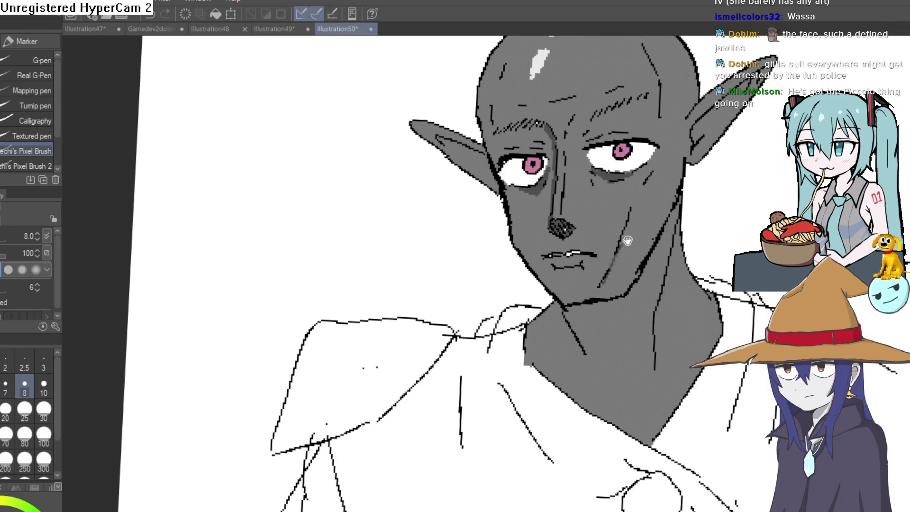
Paint a light grey cheek highlight and widen it with a fill.
{"action": "left_click_drag", "start_coordinate": [628, 241], "coordinate": [609, 253]}
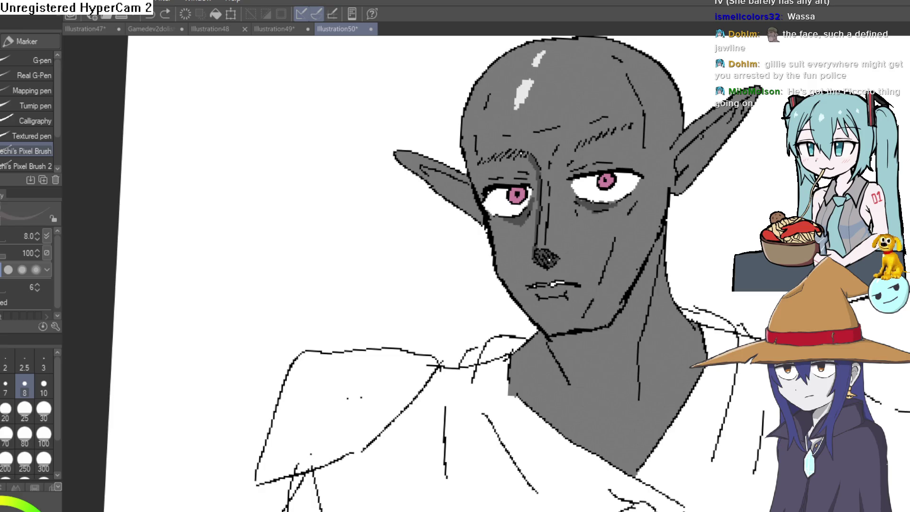
{"action": "left_click_drag", "start_coordinate": [342, 343], "coordinate": [295, 343]}
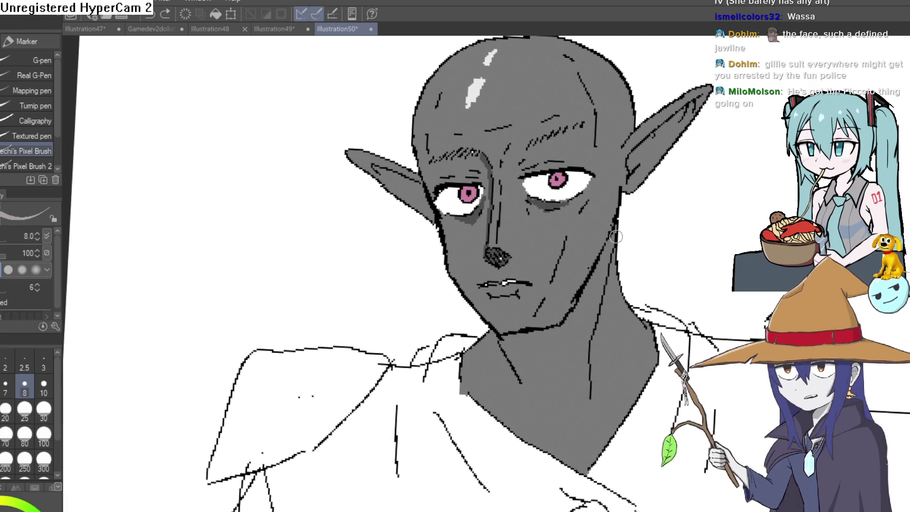
{"action": "mouse_move", "coordinate": [643, 245]}
{"action": "left_mouse_down"}
{"action": "mouse_move", "coordinate": [567, 214]}
{"action": "mouse_move", "coordinate": [595, 218]}
{"action": "left_mouse_up"}
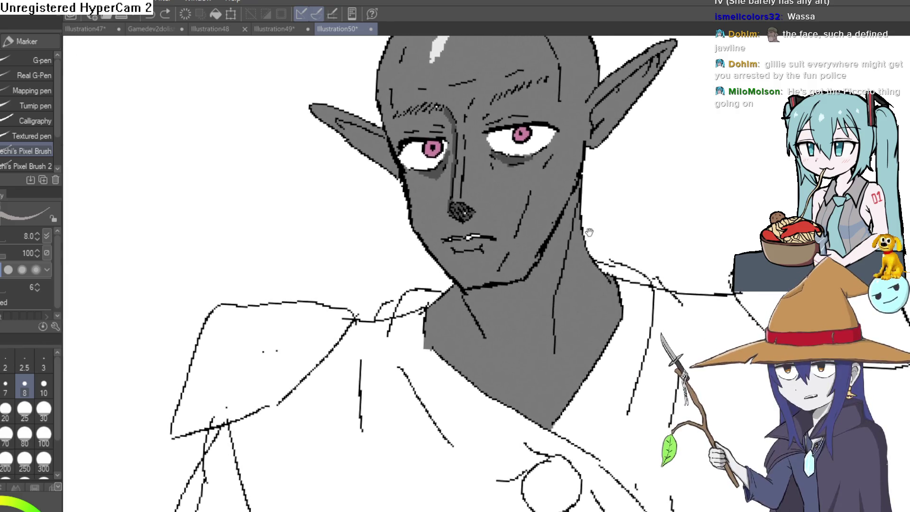
{"action": "scroll", "coordinate": [590, 251], "scroll_direction": "down", "scroll_amount": 1}
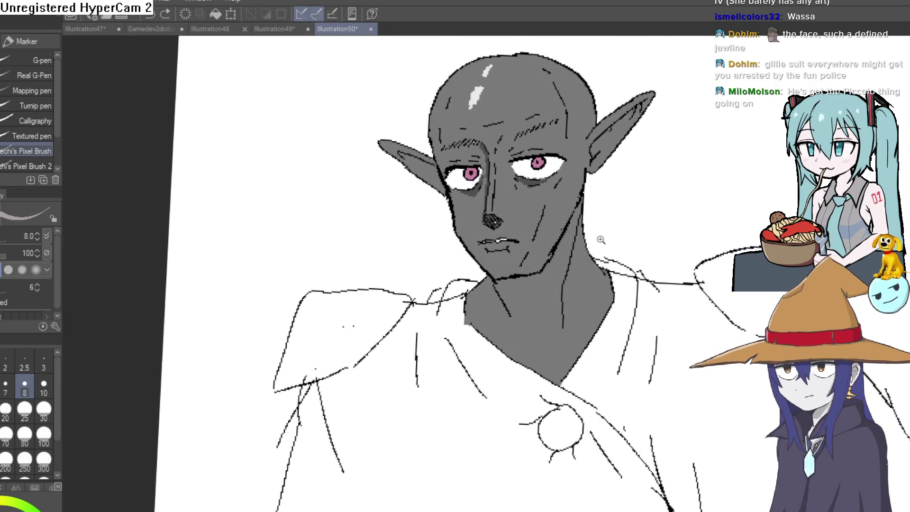
{"action": "scroll", "coordinate": [590, 251], "scroll_direction": "up", "scroll_amount": 3}
{"action": "left_click_drag", "start_coordinate": [495, 206], "coordinate": [513, 180]}
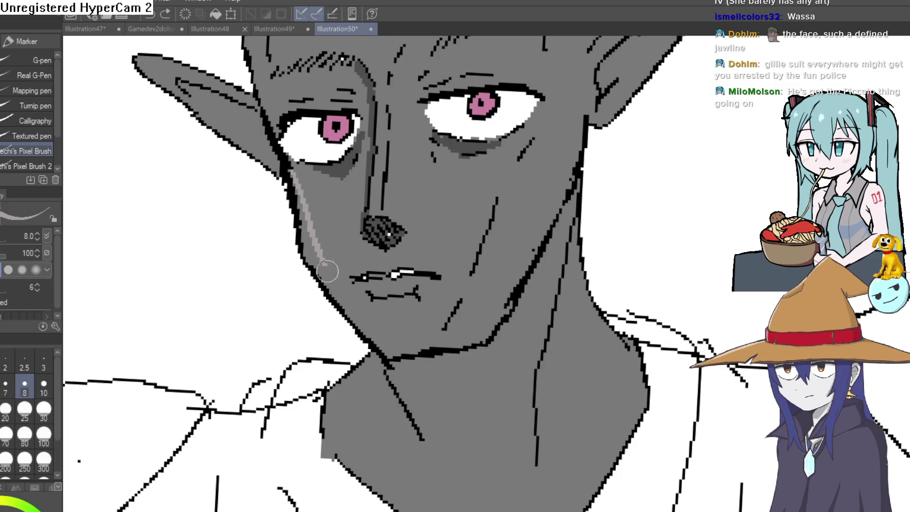
{"action": "key", "text": "g"}
{"action": "left_click", "coordinate": [382, 332]}
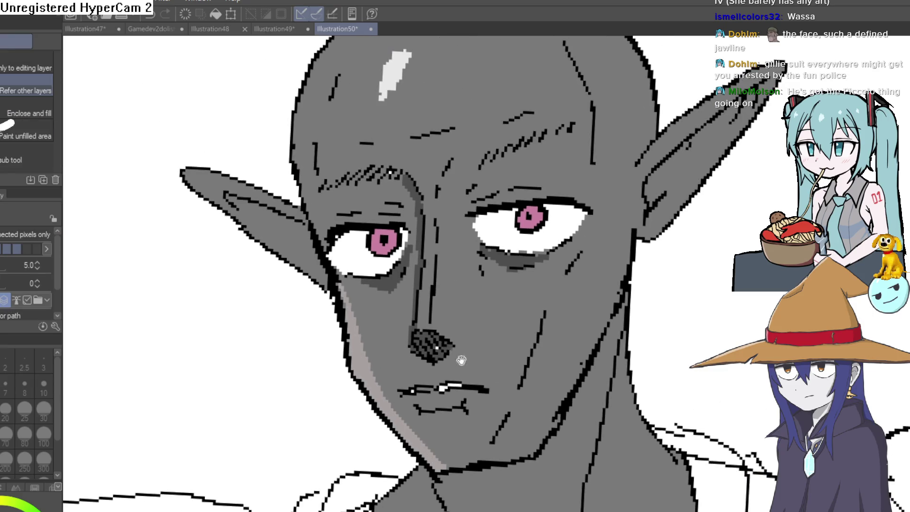
Add light grey strokes beside the left eye and rim light along the head's edge.
{"action": "key", "text": "p"}
{"action": "left_click_drag", "start_coordinate": [300, 154], "coordinate": [319, 247]}
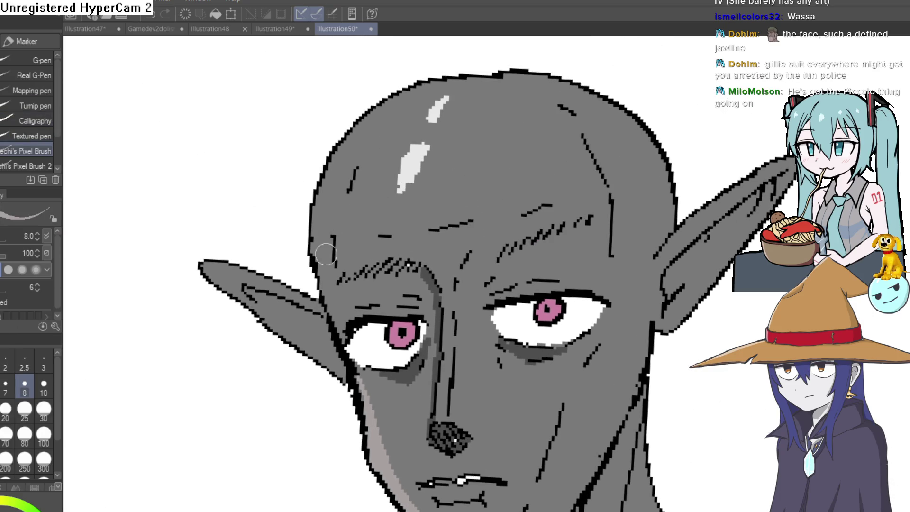
{"action": "left_click_drag", "start_coordinate": [339, 335], "coordinate": [319, 247]}
{"action": "left_click_drag", "start_coordinate": [349, 129], "coordinate": [322, 171]}
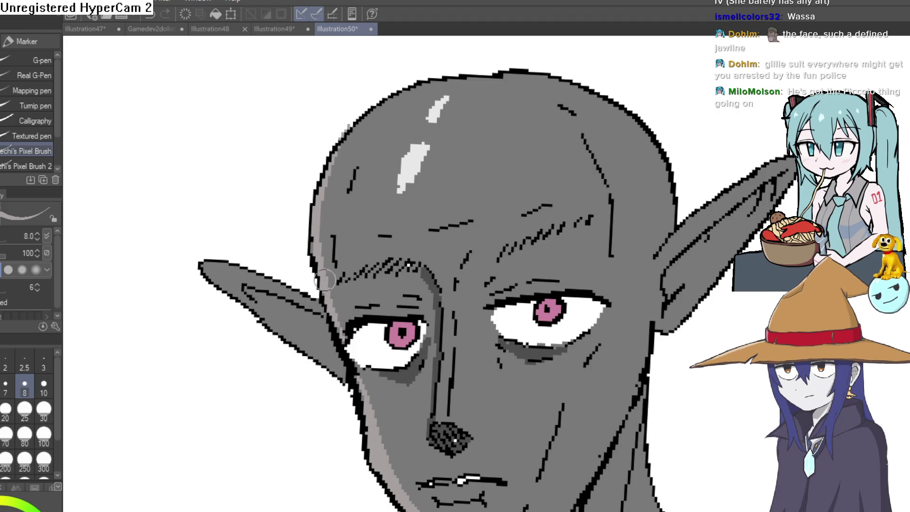
{"action": "scroll", "coordinate": [321, 285], "scroll_direction": "down", "scroll_amount": 5}
{"action": "mouse_move", "coordinate": [569, 237]}
{"action": "left_mouse_down"}
{"action": "mouse_move", "coordinate": [681, 154]}
{"action": "mouse_move", "coordinate": [639, 151]}
{"action": "left_mouse_up"}
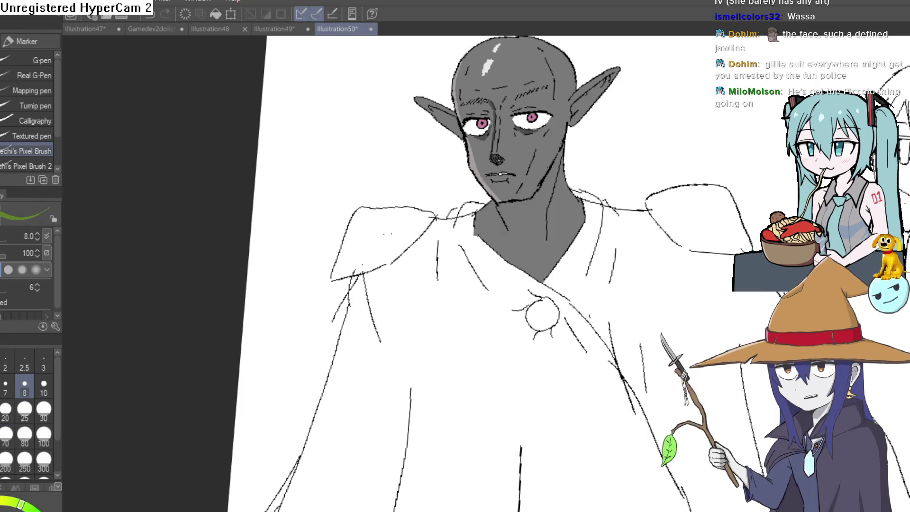
Fill the cloak's right and left sections green, then undo the fills.
{"action": "key", "text": "g"}
{"action": "left_click_drag", "start_coordinate": [815, 300], "coordinate": [725, 188]}
{"action": "scroll", "coordinate": [725, 188], "scroll_direction": "down", "scroll_amount": 3}
{"action": "left_click_drag", "start_coordinate": [756, 315], "coordinate": [707, 264]}
{"action": "left_click", "coordinate": [707, 264]}
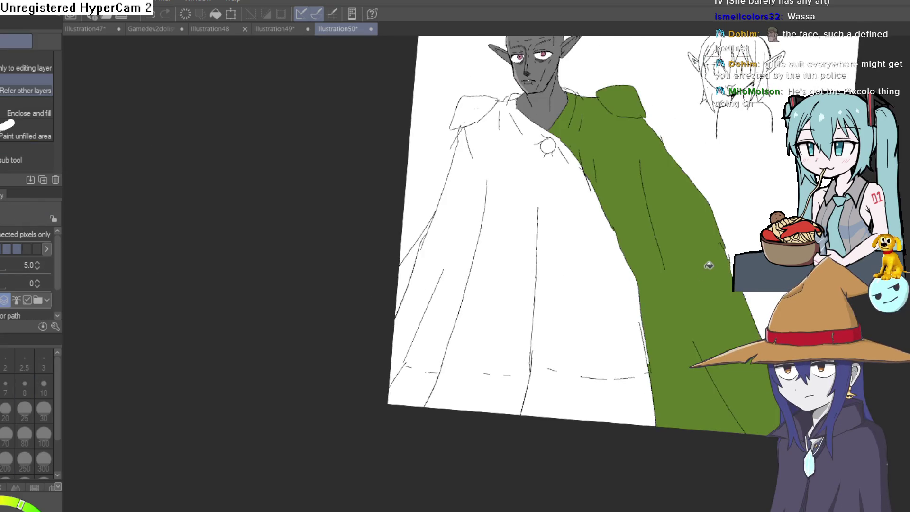
{"action": "left_click", "coordinate": [611, 278]}
{"action": "mouse_move", "coordinate": [542, 171]}
{"action": "left_mouse_down"}
{"action": "mouse_move", "coordinate": [528, 249]}
{"action": "mouse_move", "coordinate": [622, 142]}
{"action": "left_mouse_up"}
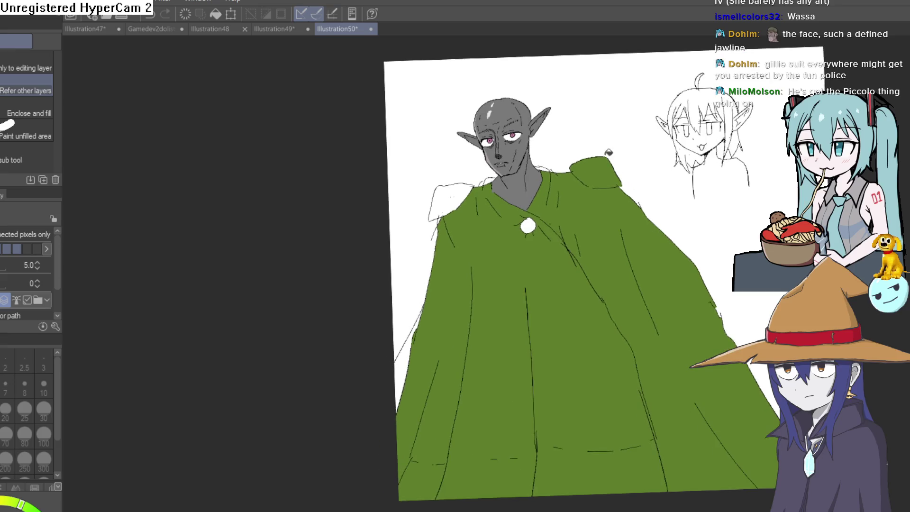
{"action": "key", "text": "ctrl+z"}
{"action": "key", "text": "ctrl+z"}
Refill the cloak green, including around the collar circle and the lower-left sliver.
{"action": "key", "text": "p"}
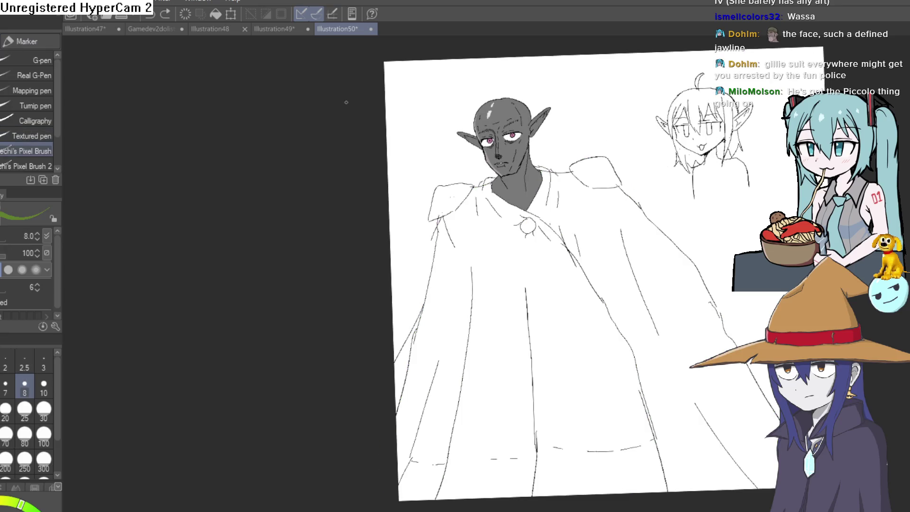
{"action": "scroll", "coordinate": [599, 182], "scroll_direction": "up", "scroll_amount": 5}
{"action": "scroll", "coordinate": [650, 218], "scroll_direction": "down", "scroll_amount": 5}
{"action": "key", "text": "g"}
{"action": "left_click", "coordinate": [633, 305]}
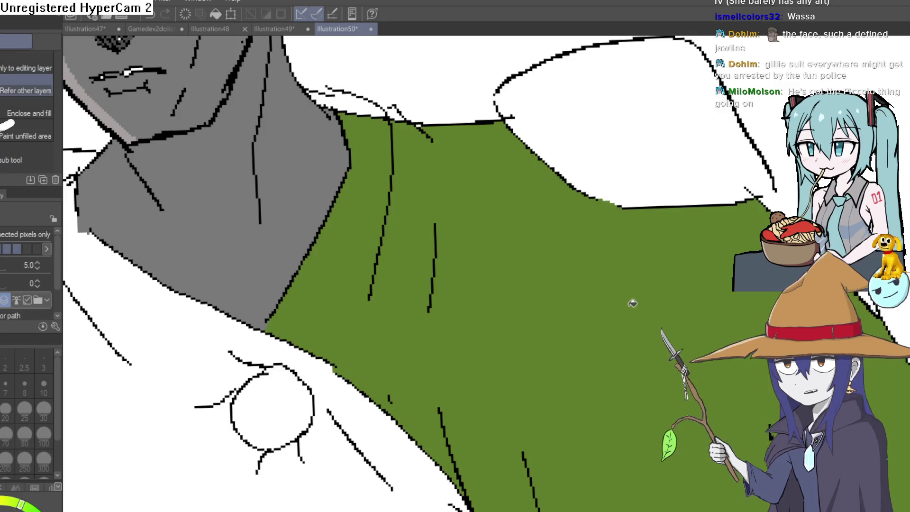
{"action": "scroll", "coordinate": [436, 190], "scroll_direction": "up", "scroll_amount": 3}
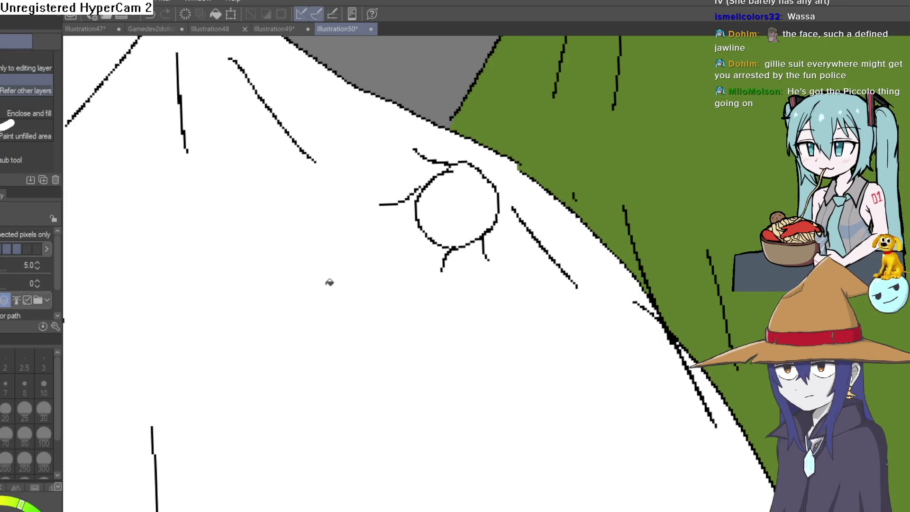
{"action": "left_click", "coordinate": [325, 280]}
{"action": "scroll", "coordinate": [508, 258], "scroll_direction": "down", "scroll_amount": 5}
{"action": "left_click", "coordinate": [320, 389]}
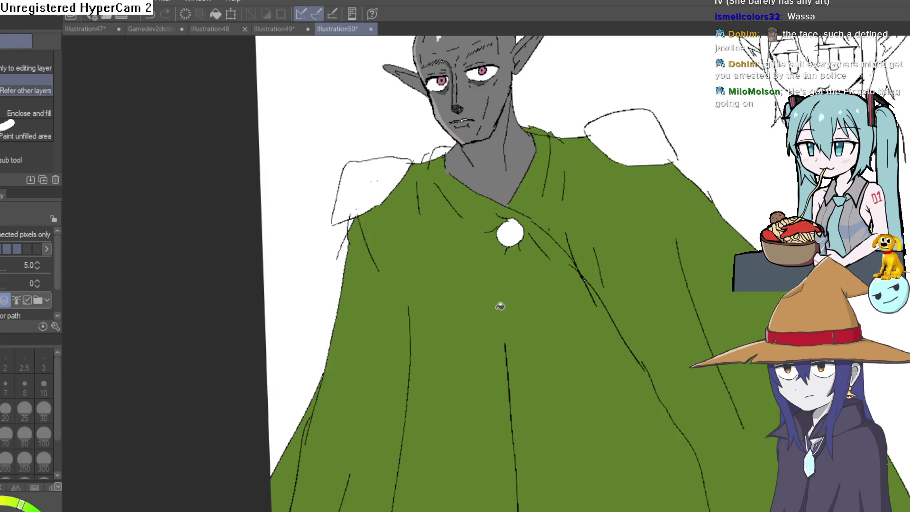
{"action": "scroll", "coordinate": [716, 270], "scroll_direction": "down", "scroll_amount": 2}
Fill both shoulder pads tan.
{"action": "mouse_move", "coordinate": [716, 269]}
{"action": "left_mouse_down"}
{"action": "mouse_move", "coordinate": [710, 258]}
{"action": "mouse_move", "coordinate": [689, 262]}
{"action": "mouse_move", "coordinate": [695, 268]}
{"action": "left_mouse_up"}
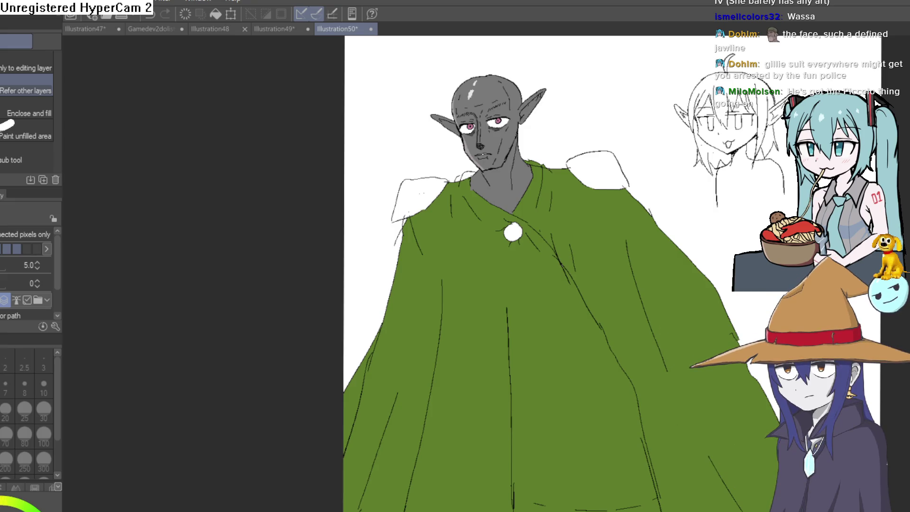
{"action": "scroll", "coordinate": [582, 190], "scroll_direction": "up", "scroll_amount": 4}
{"action": "left_click", "coordinate": [624, 144]}
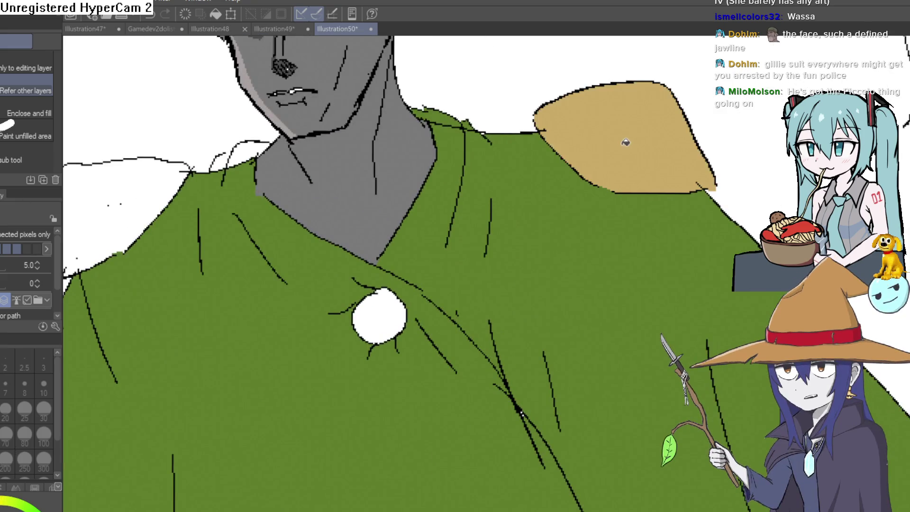
{"action": "left_click", "coordinate": [125, 218]}
{"action": "scroll", "coordinate": [380, 241], "scroll_direction": "down", "scroll_amount": 3}
{"action": "scroll", "coordinate": [381, 241], "scroll_direction": "down", "scroll_amount": 2}
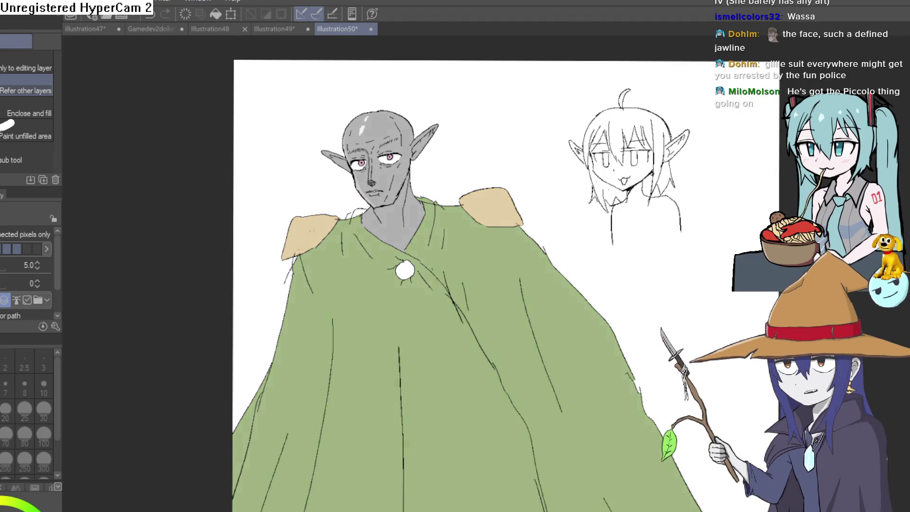
Revert the cloak to its darker green shade.
{"action": "key", "text": "ctrl+z"}
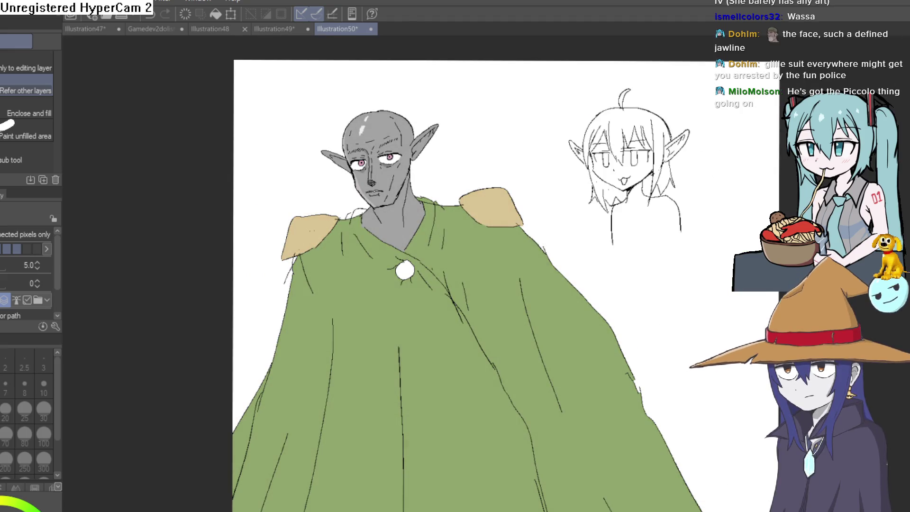
{"action": "mouse_move", "coordinate": [661, 309]}
{"action": "left_mouse_down"}
{"action": "mouse_move", "coordinate": [615, 346]}
{"action": "mouse_move", "coordinate": [624, 236]}
{"action": "mouse_move", "coordinate": [633, 281]}
{"action": "left_mouse_up"}
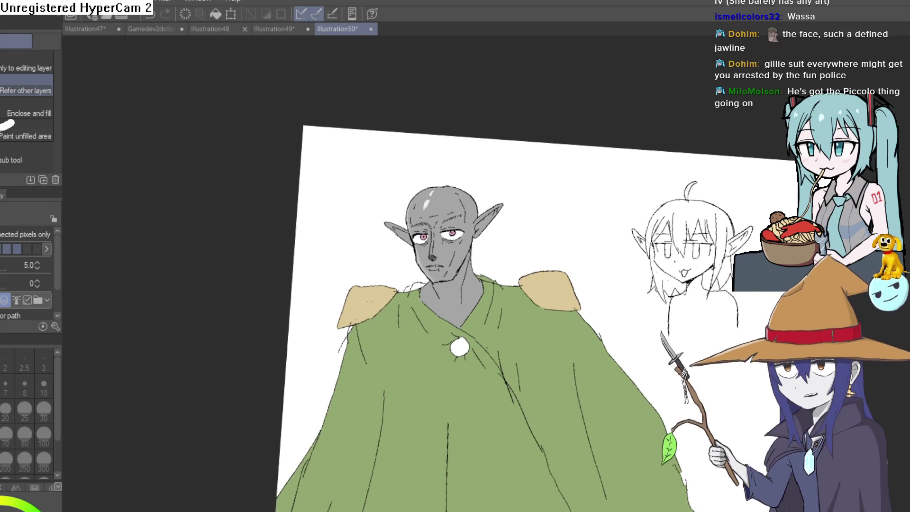
{"action": "key", "text": "ctrl+z"}
{"action": "scroll", "coordinate": [452, 244], "scroll_direction": "up", "scroll_amount": 5}
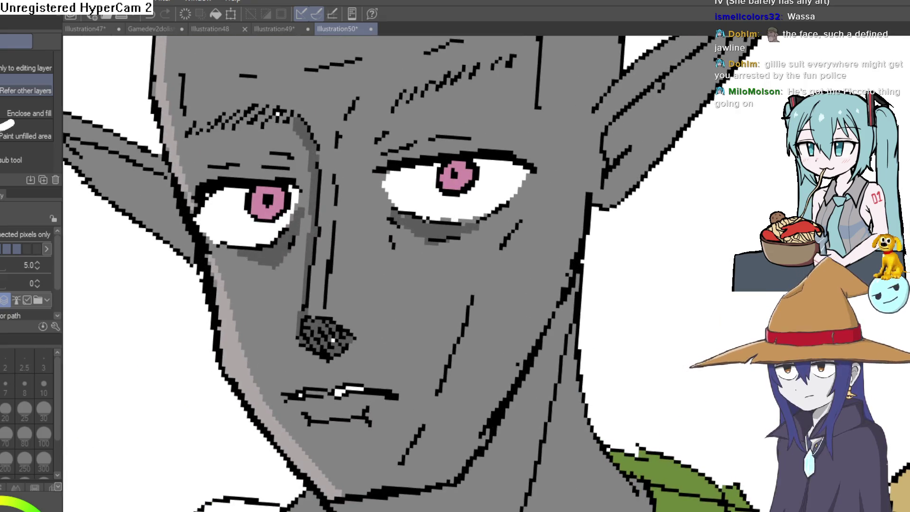
Tilt the view to inspect the head upright, then bring the whole character back into view.
{"action": "key", "text": "p"}
{"action": "scroll", "coordinate": [412, 130], "scroll_direction": "down", "scroll_amount": 3}
{"action": "scroll", "coordinate": [412, 131], "scroll_direction": "up", "scroll_amount": 3}
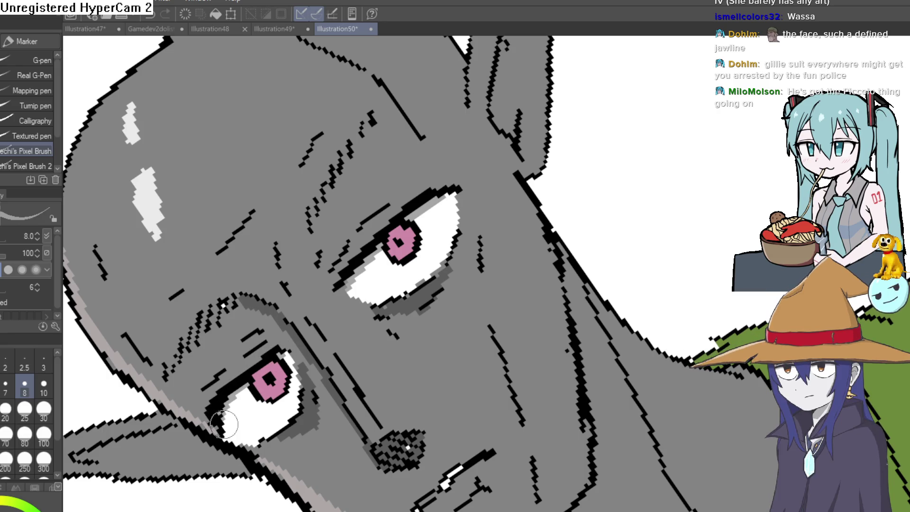
{"action": "scroll", "coordinate": [223, 422], "scroll_direction": "down", "scroll_amount": 3}
{"action": "scroll", "coordinate": [524, 274], "scroll_direction": "up", "scroll_amount": 3}
{"action": "mouse_move", "coordinate": [502, 281]}
{"action": "left_mouse_down"}
{"action": "mouse_move", "coordinate": [414, 368]}
{"action": "mouse_move", "coordinate": [559, 181]}
{"action": "mouse_move", "coordinate": [368, 266]}
{"action": "mouse_move", "coordinate": [411, 327]}
{"action": "left_mouse_up"}
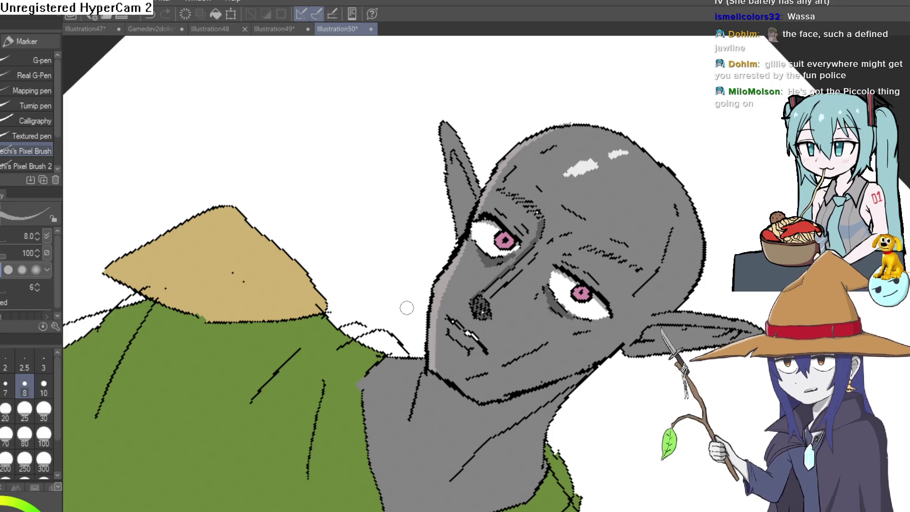
{"action": "scroll", "coordinate": [676, 243], "scroll_direction": "down", "scroll_amount": 5}
{"action": "mouse_move", "coordinate": [676, 242]}
{"action": "left_mouse_down"}
{"action": "mouse_move", "coordinate": [700, 217]}
{"action": "mouse_move", "coordinate": [620, 143]}
{"action": "mouse_move", "coordinate": [535, 79]}
{"action": "mouse_move", "coordinate": [474, 93]}
{"action": "mouse_move", "coordinate": [492, 103]}
{"action": "left_mouse_up"}
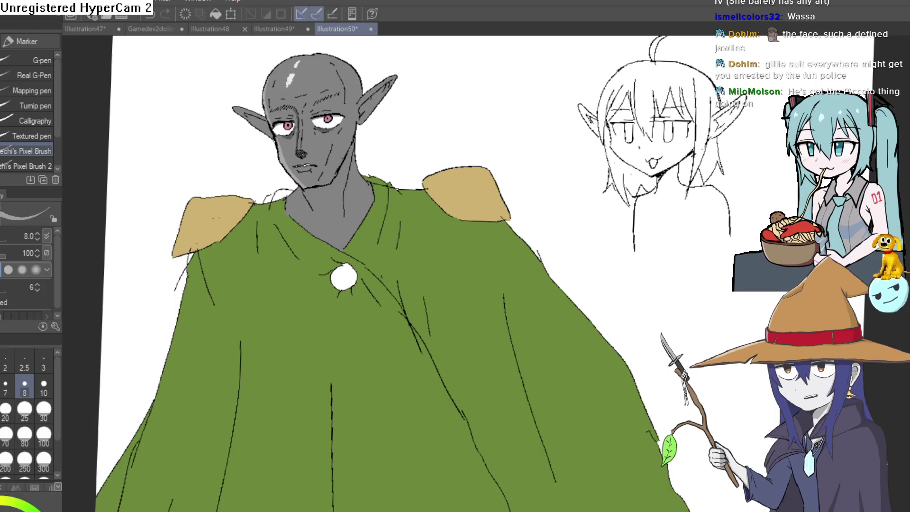
{"action": "key", "text": "i"}
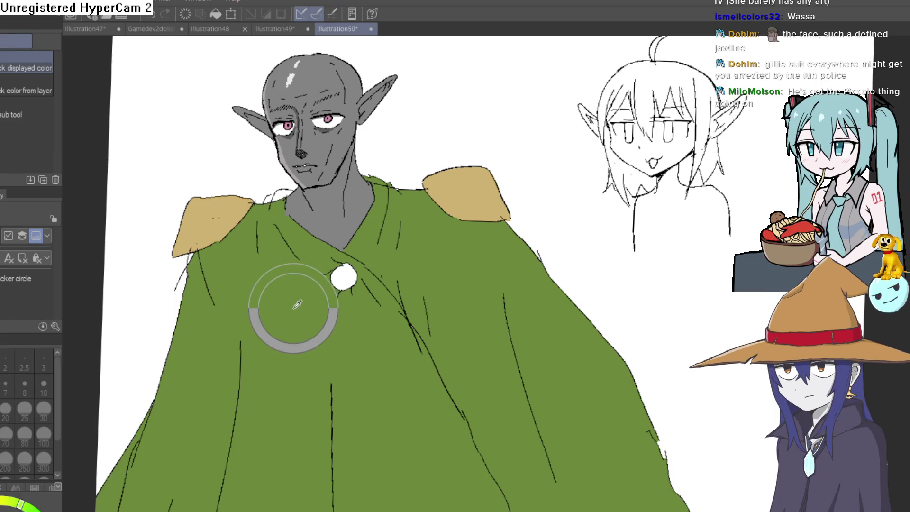
{"action": "key", "text": "g"}
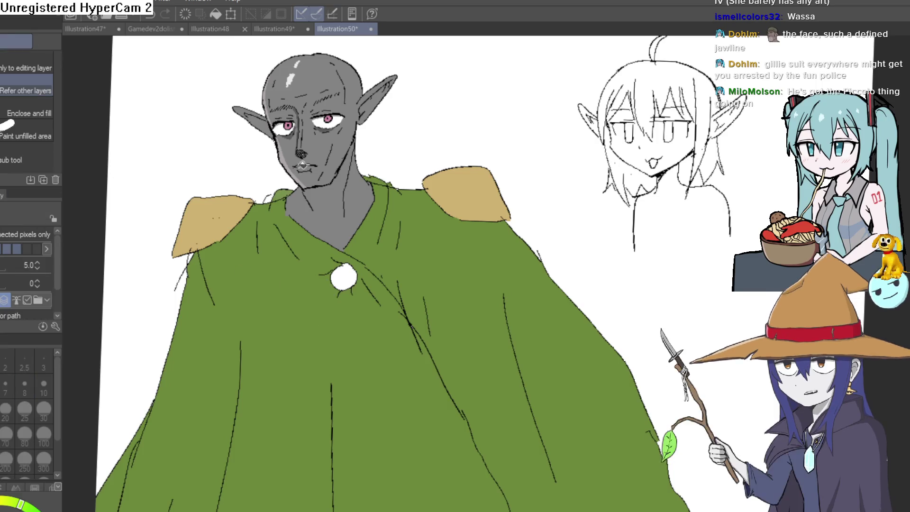
{"action": "left_click", "coordinate": [386, 143]}
{"action": "key", "text": "ctrl+z"}
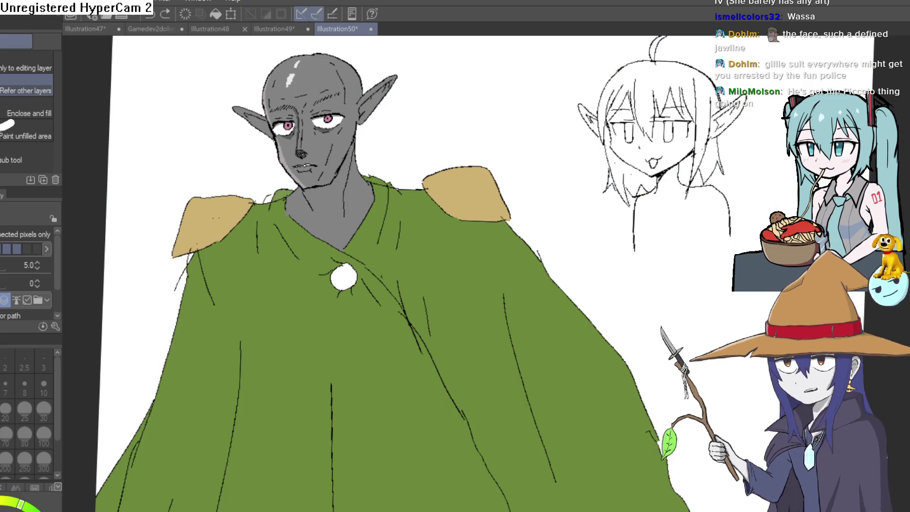
{"action": "key", "text": "p"}
{"action": "scroll", "coordinate": [363, 183], "scroll_direction": "up", "scroll_amount": 5}
{"action": "left_click_drag", "start_coordinate": [362, 183], "coordinate": [610, 144]}
{"action": "key", "text": "g"}
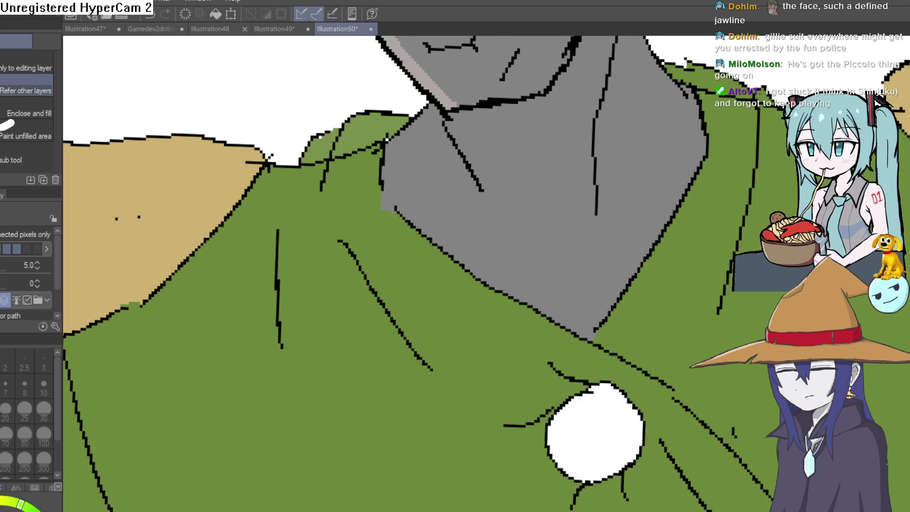
Sample the grey skin colour and ready the Pixel Brush pen to slim the head highlight.
{"action": "scroll", "coordinate": [659, 358], "scroll_direction": "down", "scroll_amount": 5}
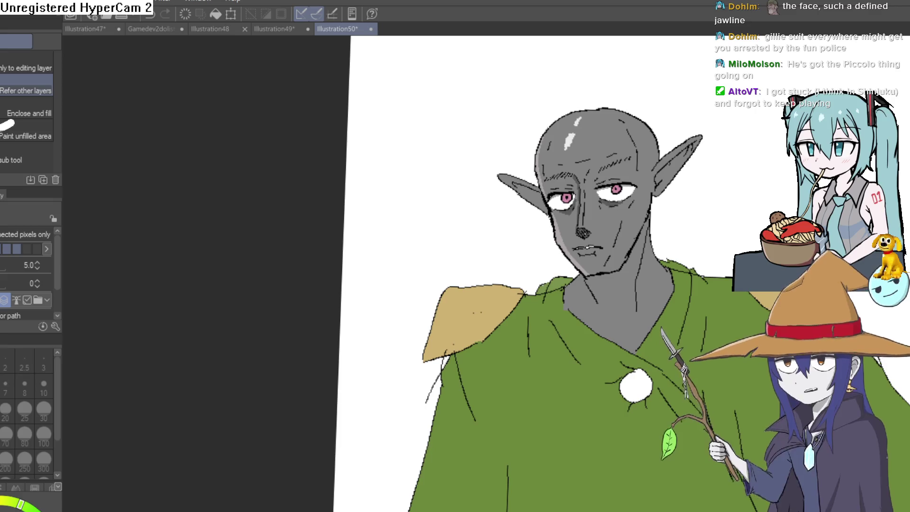
{"action": "scroll", "coordinate": [624, 263], "scroll_direction": "up", "scroll_amount": 5}
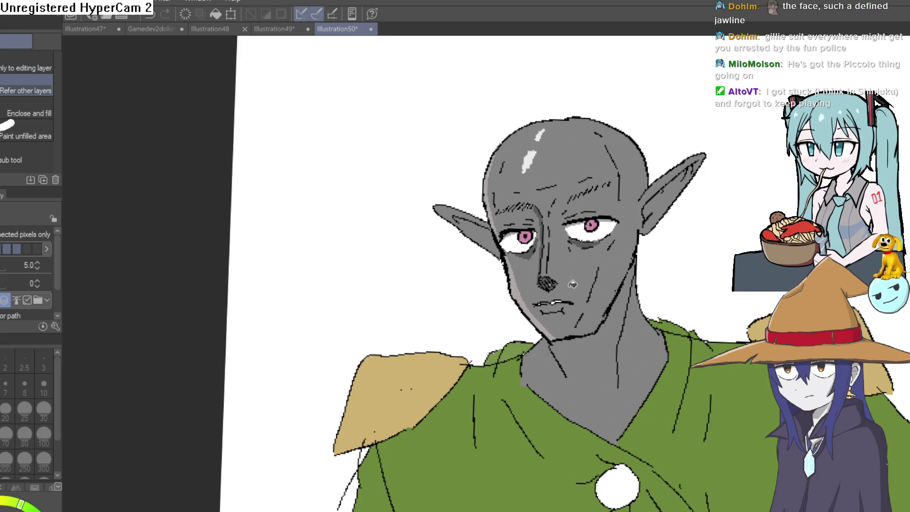
{"action": "scroll", "coordinate": [553, 177], "scroll_direction": "up", "scroll_amount": 5}
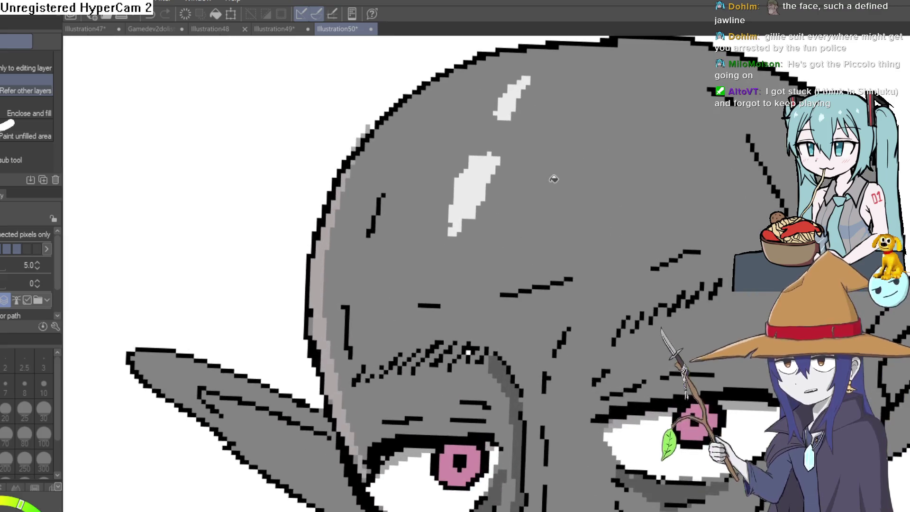
{"action": "key", "text": "i"}
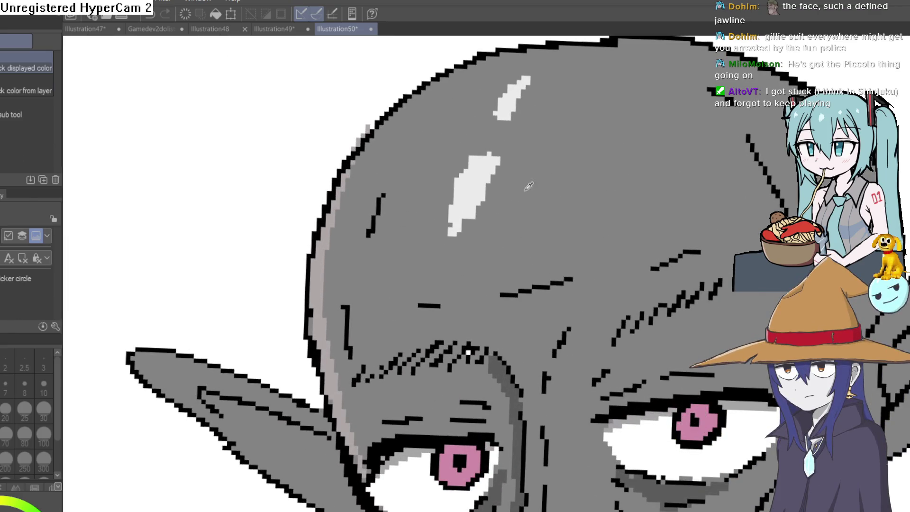
{"action": "key", "text": "e"}
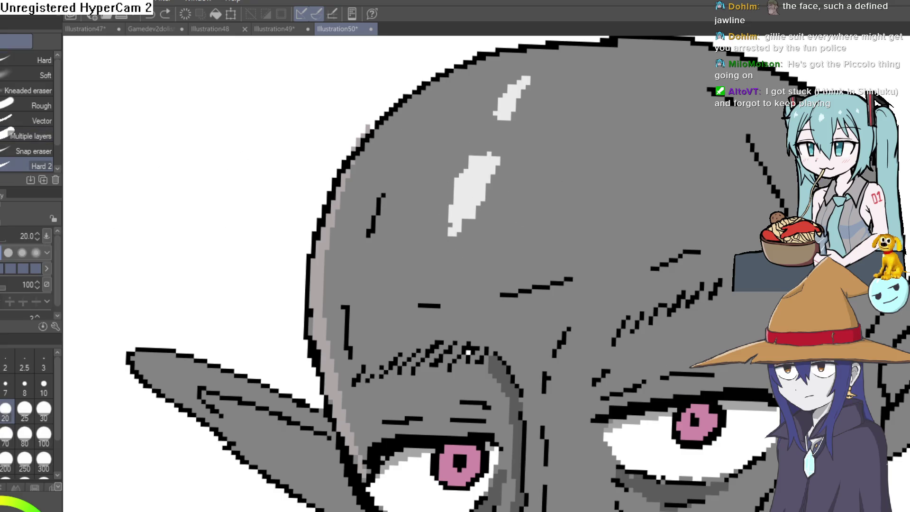
{"action": "key", "text": "i"}
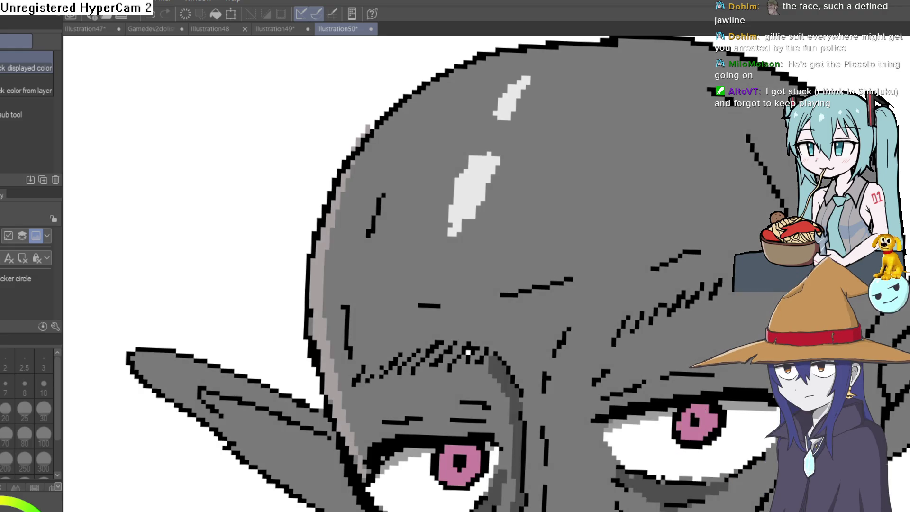
{"action": "key", "text": "p"}
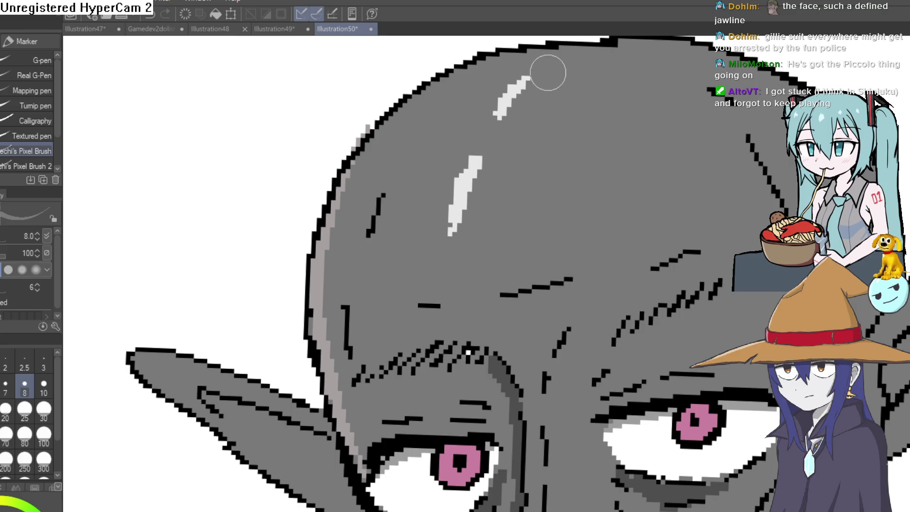
{"action": "scroll", "coordinate": [518, 126], "scroll_direction": "down", "scroll_amount": 6}
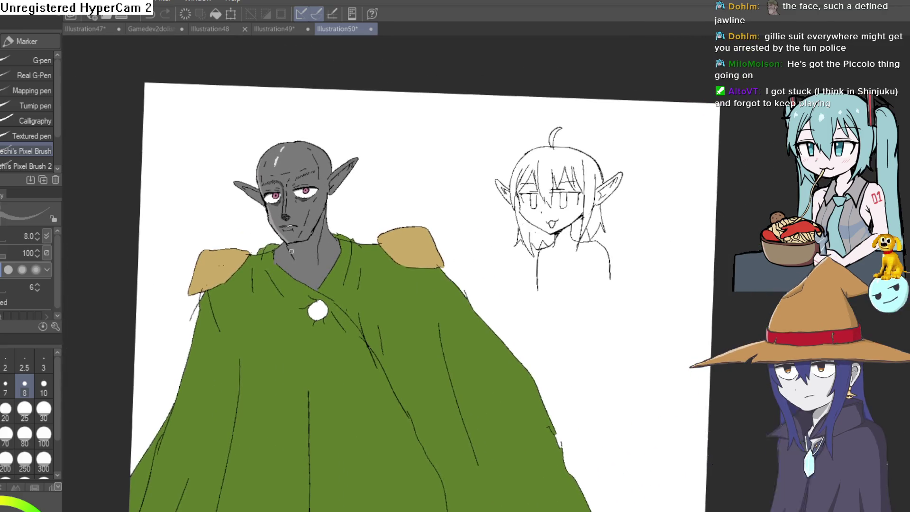
Sample the elf's grey and fill the sketch girl's face and the gaps between her bangs.
{"action": "key", "text": "i"}
{"action": "left_click", "coordinate": [310, 166]}
{"action": "key", "text": "g"}
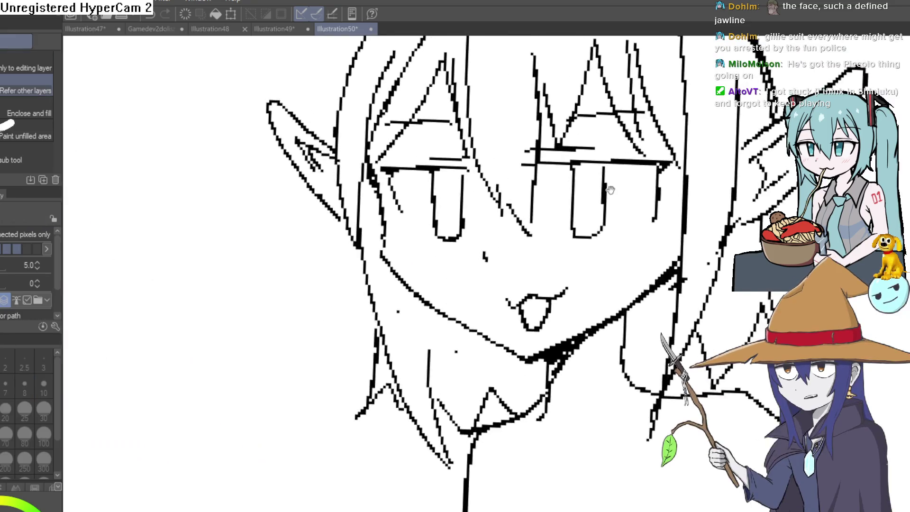
{"action": "scroll", "coordinate": [555, 200], "scroll_direction": "up", "scroll_amount": 5}
{"action": "left_click", "coordinate": [620, 235]}
{"action": "left_click", "coordinate": [603, 119]}
{"action": "left_click", "coordinate": [594, 81]}
{"action": "left_click", "coordinate": [596, 92]}
{"action": "left_click", "coordinate": [546, 125]}
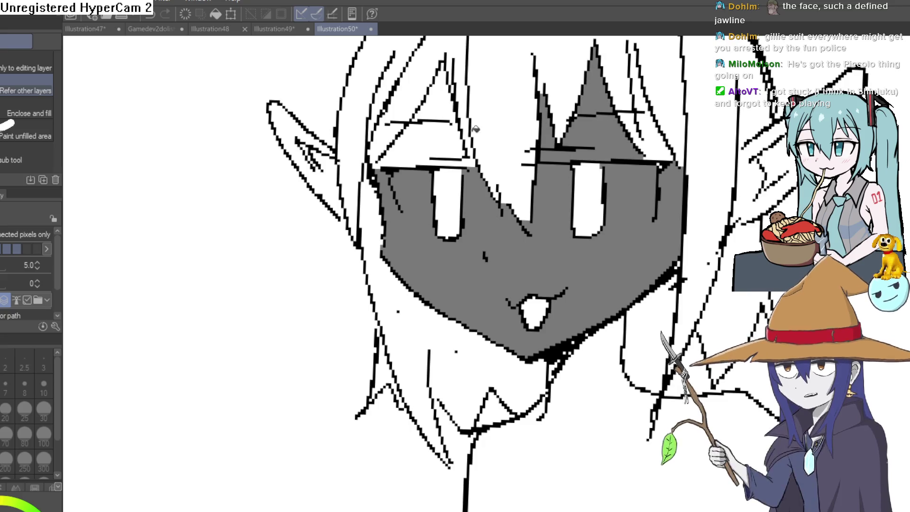
{"action": "left_click", "coordinate": [417, 142]}
{"action": "left_click", "coordinate": [438, 99]}
Fill both of the girl's pointed ears grey.
{"action": "left_click", "coordinate": [338, 162]}
{"action": "left_click", "coordinate": [306, 131]}
{"action": "scroll", "coordinate": [522, 237], "scroll_direction": "right", "scroll_amount": 3}
{"action": "left_click", "coordinate": [746, 139]}
{"action": "left_click", "coordinate": [692, 199]}
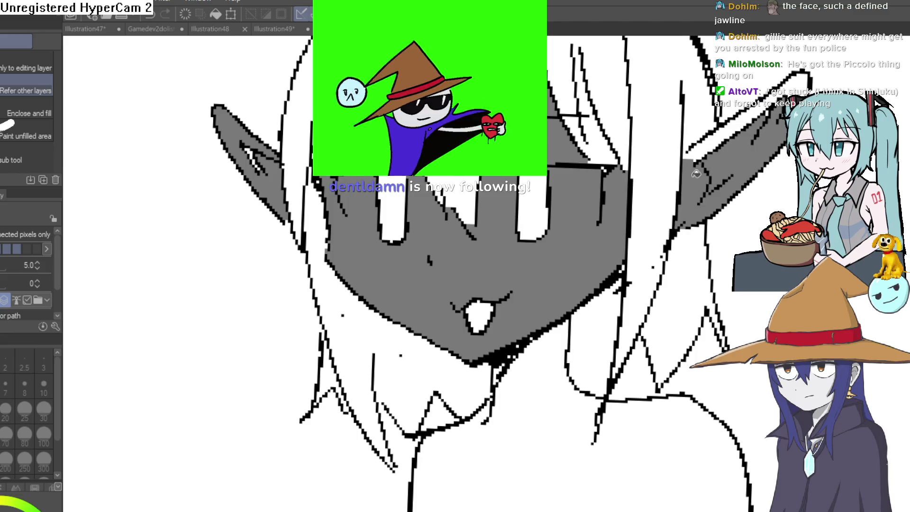
{"action": "left_click", "coordinate": [802, 84]}
{"action": "scroll", "coordinate": [706, 210], "scroll_direction": "down", "scroll_amount": 3}
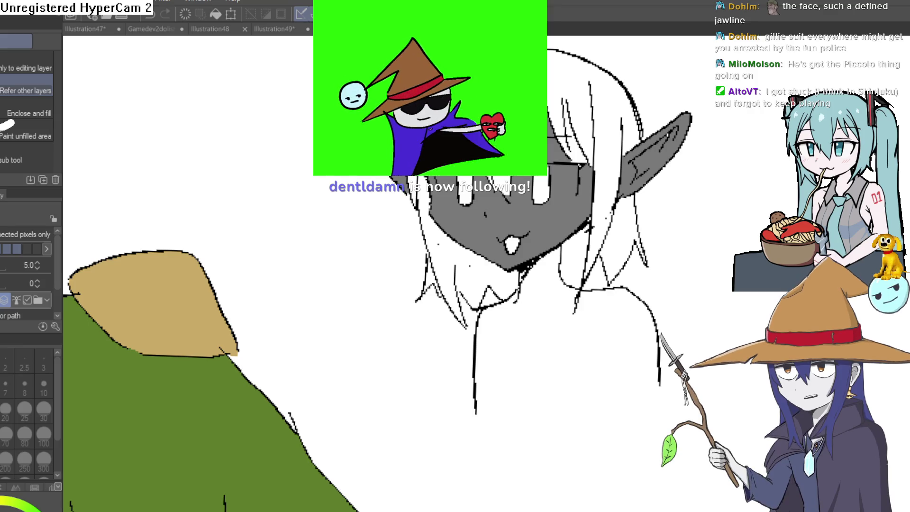
{"action": "key", "text": "p"}
{"action": "scroll", "coordinate": [514, 320], "scroll_direction": "up", "scroll_amount": 3}
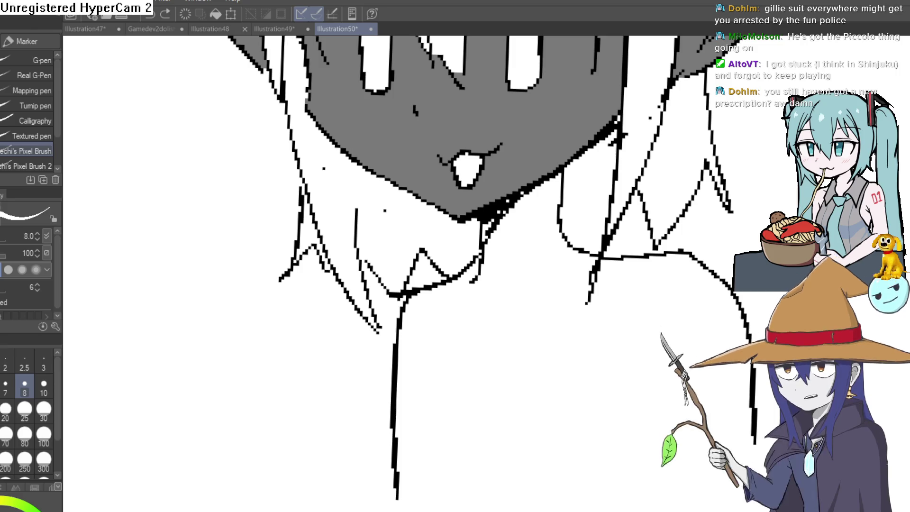
{"action": "scroll", "coordinate": [616, 209], "scroll_direction": "down", "scroll_amount": 5}
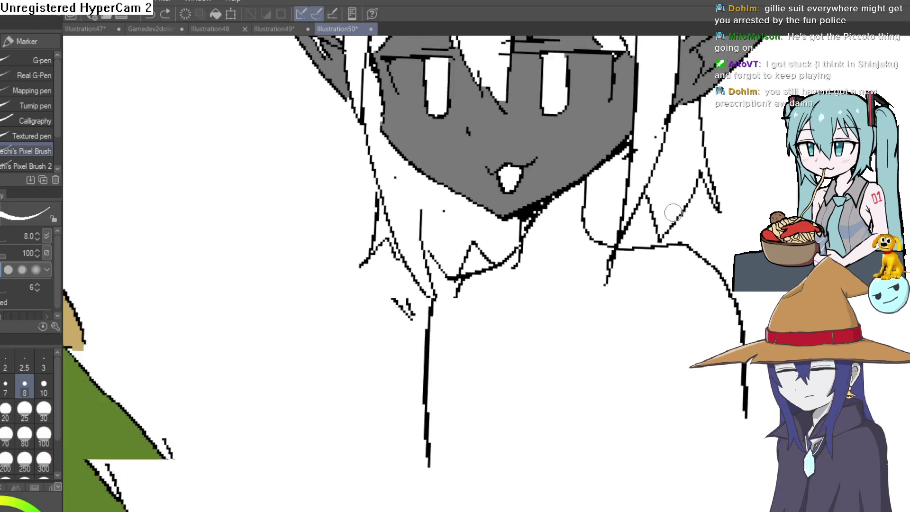
Edge the girl's eyes with white strokes and fill their grey inner areas white.
{"action": "mouse_move", "coordinate": [556, 246]}
{"action": "left_mouse_down"}
{"action": "mouse_move", "coordinate": [603, 312]}
{"action": "mouse_move", "coordinate": [595, 314]}
{"action": "left_mouse_up"}
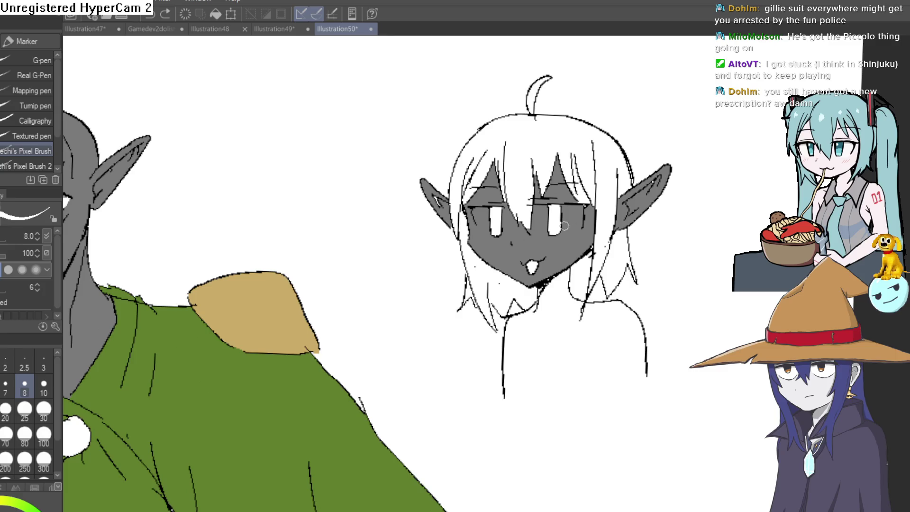
{"action": "left_click_drag", "start_coordinate": [561, 223], "coordinate": [609, 230]}
{"action": "mouse_move", "coordinate": [488, 112]}
{"action": "left_mouse_down"}
{"action": "mouse_move", "coordinate": [550, 194]}
{"action": "mouse_move", "coordinate": [662, 190]}
{"action": "left_mouse_up"}
{"action": "left_click_drag", "start_coordinate": [600, 231], "coordinate": [724, 262]}
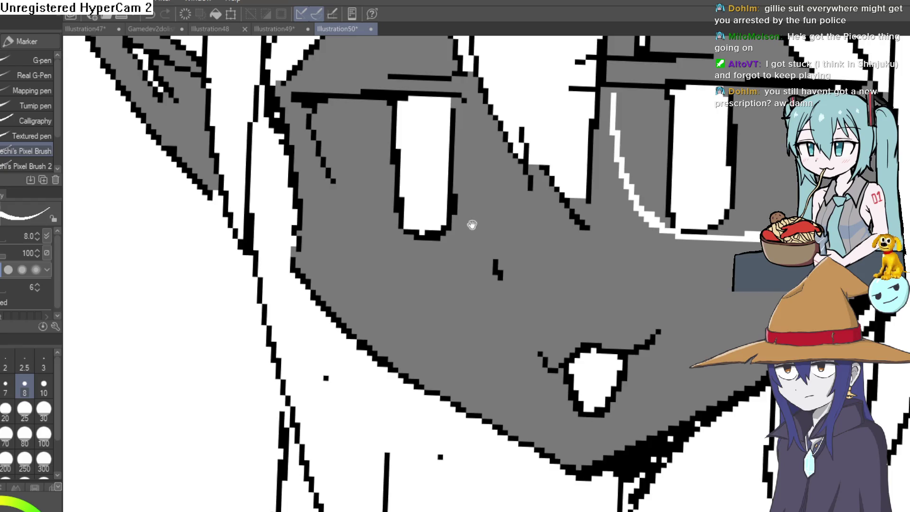
{"action": "mouse_move", "coordinate": [454, 253]}
{"action": "left_mouse_down"}
{"action": "mouse_move", "coordinate": [463, 178]}
{"action": "mouse_move", "coordinate": [451, 126]}
{"action": "left_mouse_up"}
{"action": "key", "text": "g"}
{"action": "left_click", "coordinate": [388, 156]}
{"action": "left_click", "coordinate": [667, 166]}
{"action": "left_click", "coordinate": [759, 190]}
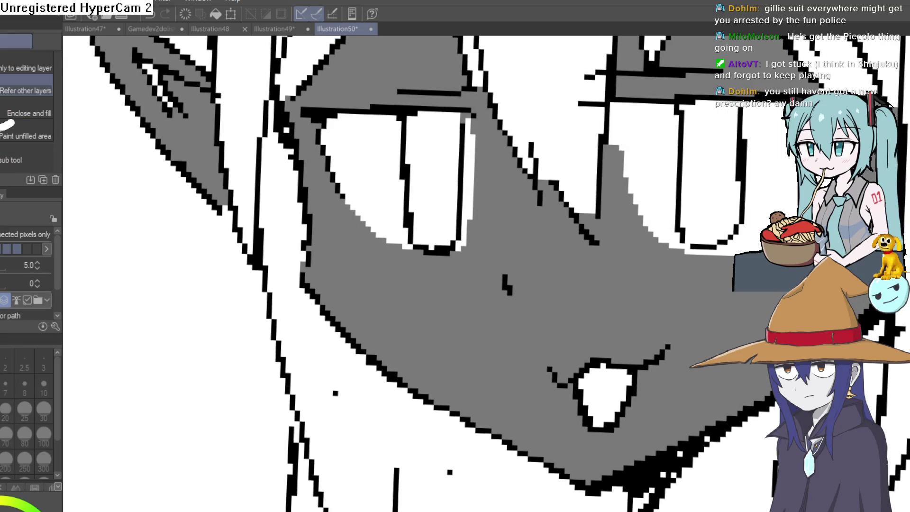
Fill both irises red and dab a pink highlight on the left eye.
{"action": "scroll", "coordinate": [616, 260], "scroll_direction": "down", "scroll_amount": 5}
{"action": "left_click_drag", "start_coordinate": [624, 265], "coordinate": [608, 266]}
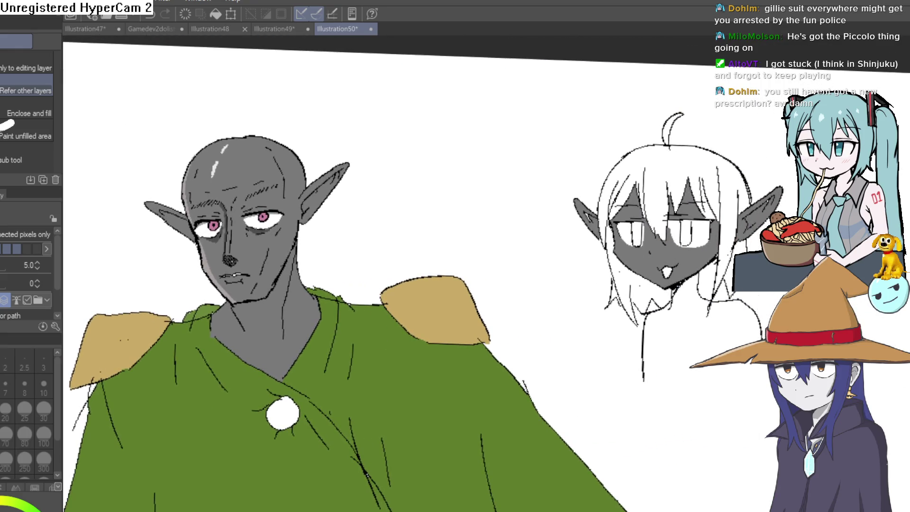
{"action": "scroll", "coordinate": [701, 219], "scroll_direction": "up", "scroll_amount": 5}
{"action": "left_click", "coordinate": [693, 221]}
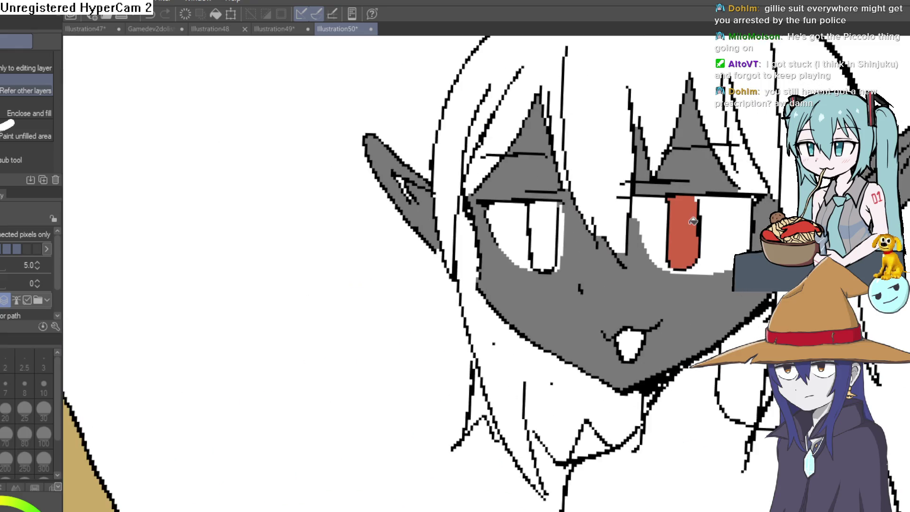
{"action": "left_click", "coordinate": [556, 227]}
{"action": "key", "text": "p"}
{"action": "left_click", "coordinate": [536, 209]}
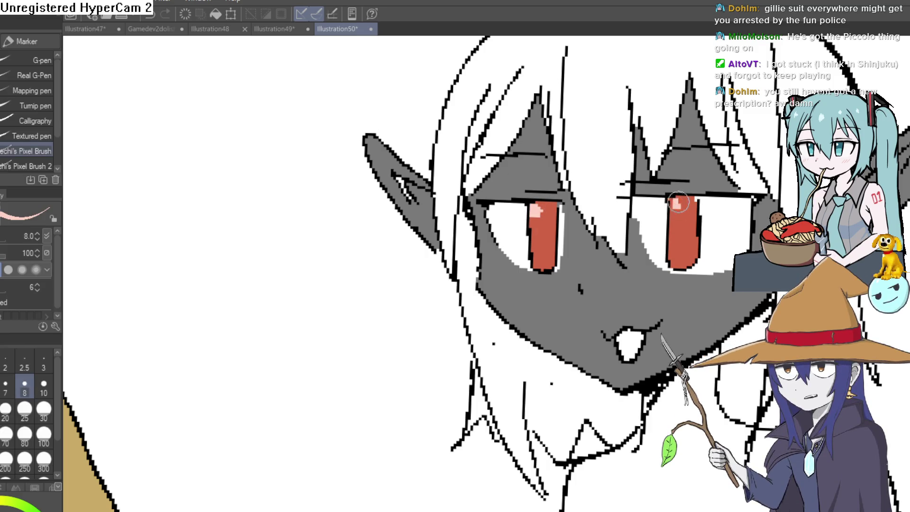
{"action": "scroll", "coordinate": [680, 204], "scroll_direction": "down", "scroll_amount": 3}
{"action": "scroll", "coordinate": [681, 208], "scroll_direction": "up", "scroll_amount": 4}
{"action": "scroll", "coordinate": [681, 211], "scroll_direction": "up", "scroll_amount": 2}
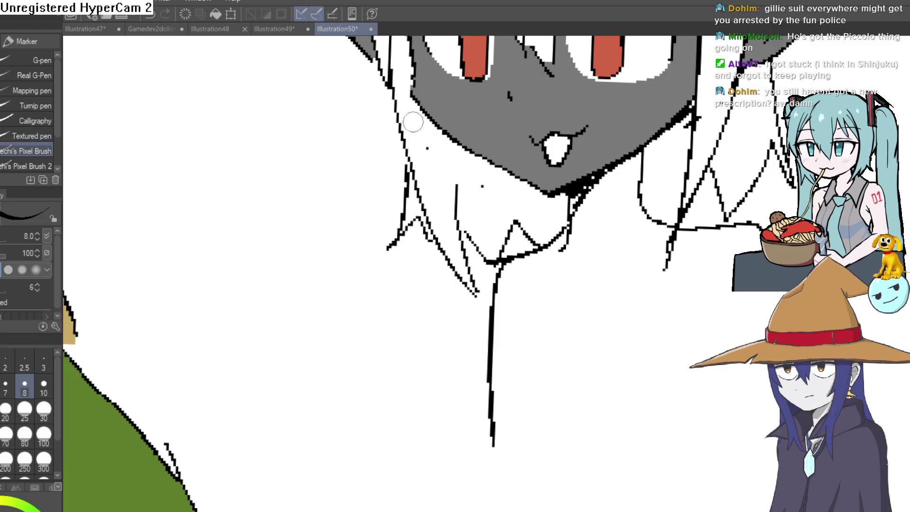
Ink a curved collar line beneath the girl's chin with a rising stroke along it.
{"action": "mouse_move", "coordinate": [542, 255]}
{"action": "left_mouse_down"}
{"action": "mouse_move", "coordinate": [609, 294]}
{"action": "mouse_move", "coordinate": [725, 247]}
{"action": "mouse_move", "coordinate": [727, 228]}
{"action": "left_mouse_up"}
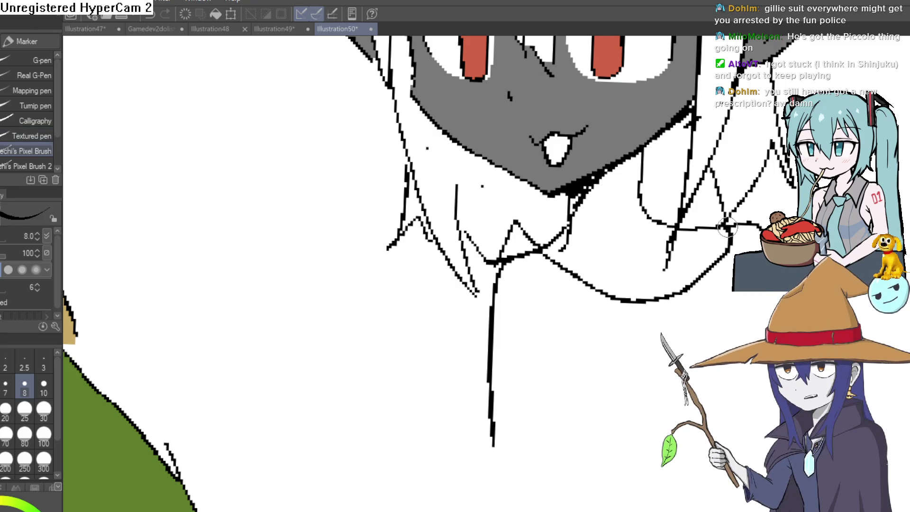
{"action": "left_click_drag", "start_coordinate": [543, 271], "coordinate": [602, 305]}
{"action": "left_click_drag", "start_coordinate": [644, 317], "coordinate": [681, 309]}
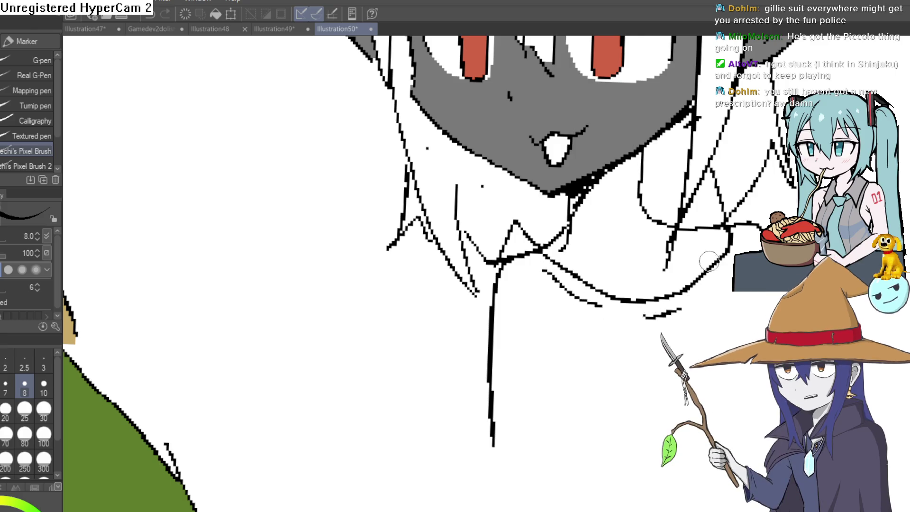
{"action": "key", "text": "ctrl+z"}
{"action": "key", "text": "ctrl+z"}
{"action": "key", "text": "ctrl+z"}
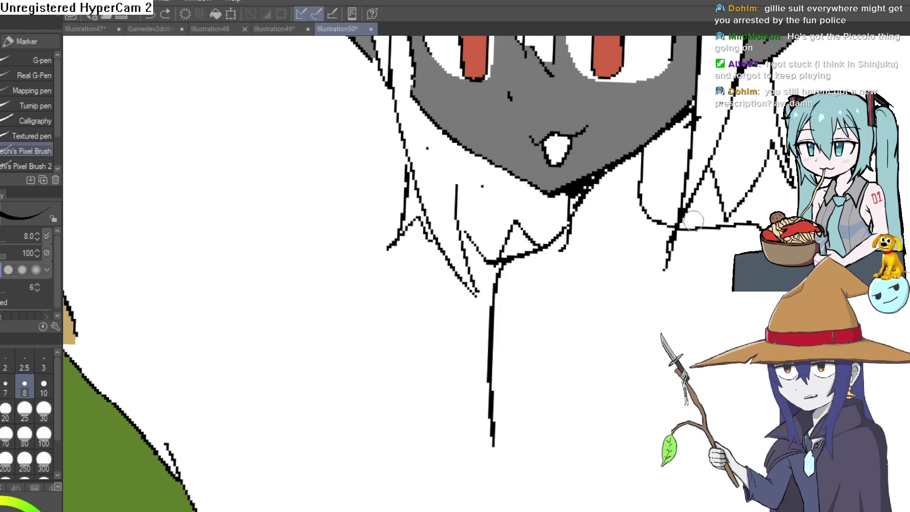
{"action": "mouse_move", "coordinate": [562, 232]}
{"action": "left_mouse_down"}
{"action": "mouse_move", "coordinate": [540, 258]}
{"action": "mouse_move", "coordinate": [555, 305]}
{"action": "left_mouse_up"}
{"action": "mouse_move", "coordinate": [571, 328]}
{"action": "left_mouse_down"}
{"action": "mouse_move", "coordinate": [608, 339]}
{"action": "mouse_move", "coordinate": [671, 294]}
{"action": "left_mouse_up"}
{"action": "scroll", "coordinate": [612, 251], "scroll_direction": "down", "scroll_amount": 5}
{"action": "scroll", "coordinate": [612, 251], "scroll_direction": "up", "scroll_amount": 1}
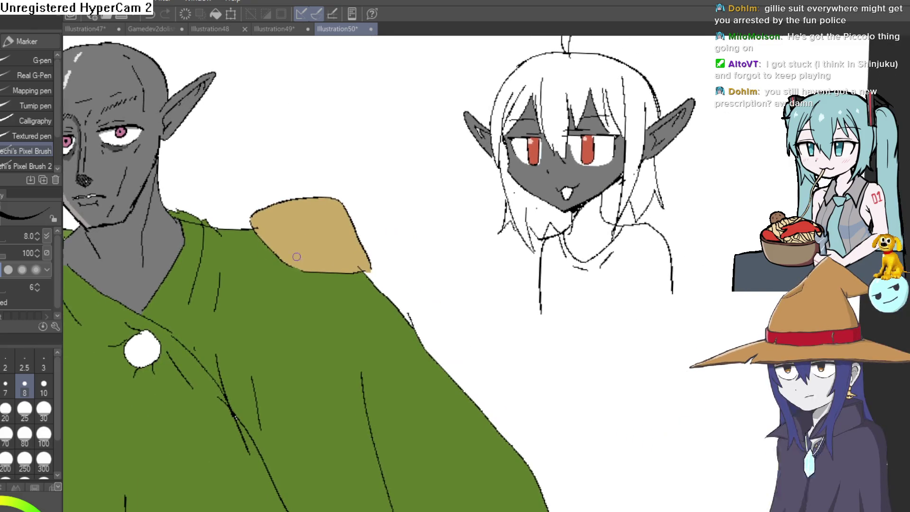
Sample the face's grey and fill the girl's neck with it.
{"action": "key", "text": "i"}
{"action": "left_click", "coordinate": [593, 177]}
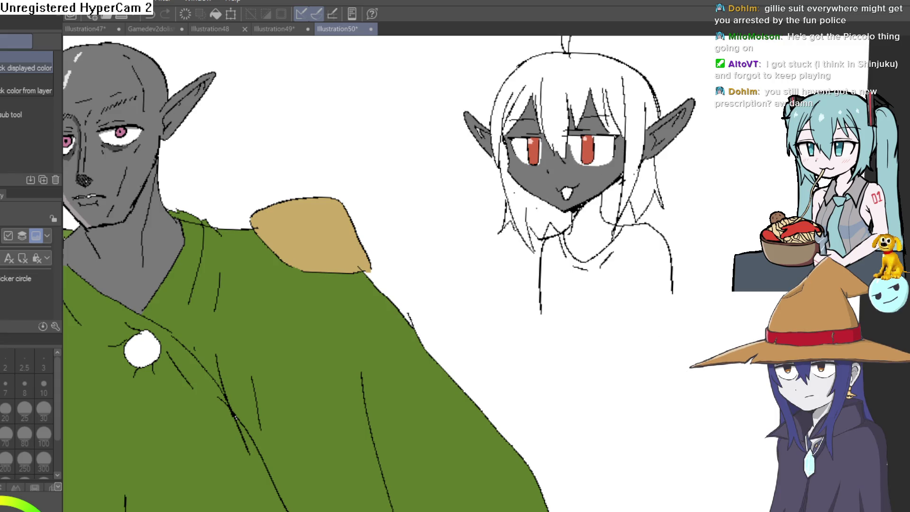
{"action": "key", "text": "g"}
{"action": "left_click", "coordinate": [599, 237]}
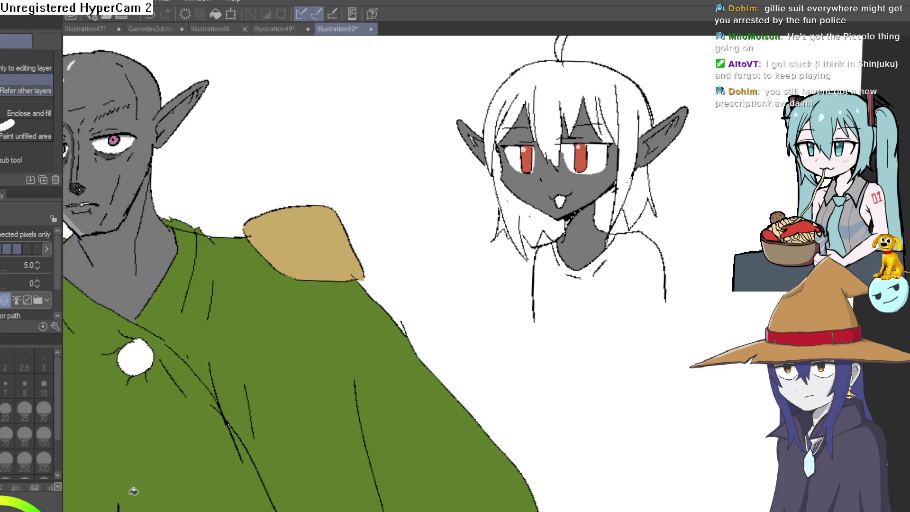
{"action": "scroll", "coordinate": [652, 296], "scroll_direction": "down", "scroll_amount": 3}
{"action": "scroll", "coordinate": [651, 297], "scroll_direction": "up", "scroll_amount": 3}
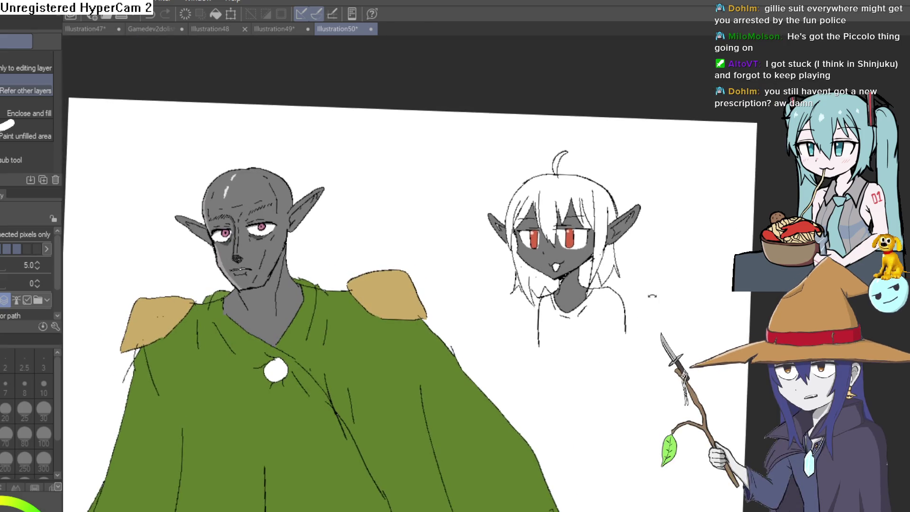
{"action": "scroll", "coordinate": [652, 297], "scroll_direction": "up", "scroll_amount": 5}
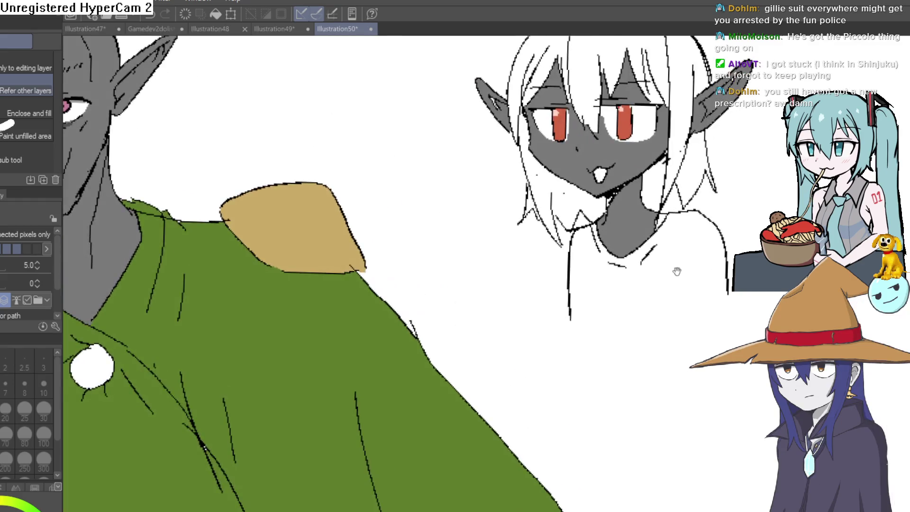
Review both characters' faces side by side, then create the new blank canvas Illustration51.
{"action": "left_click_drag", "start_coordinate": [677, 271], "coordinate": [664, 325]}
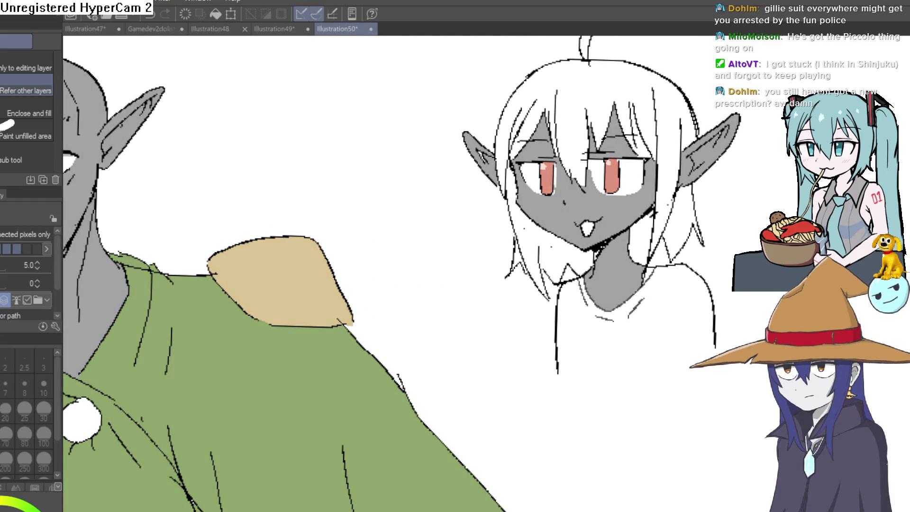
{"action": "scroll", "coordinate": [674, 252], "scroll_direction": "down", "scroll_amount": 3}
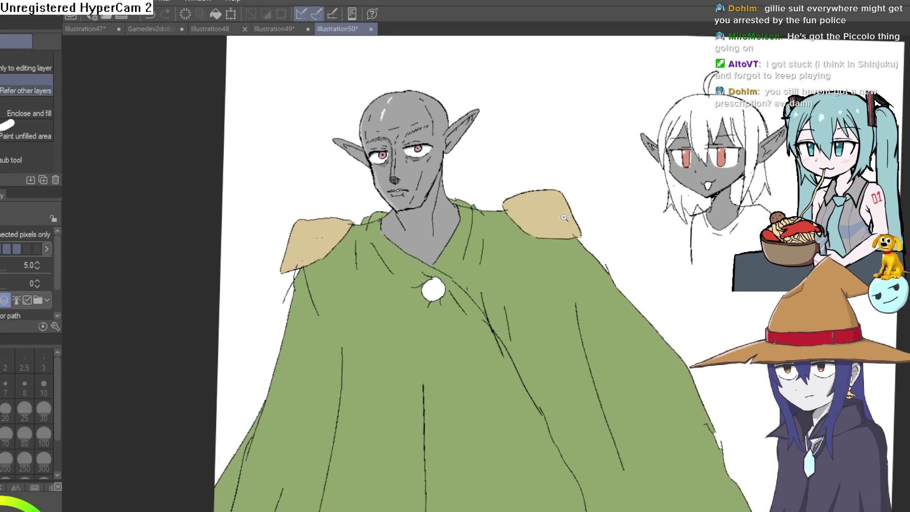
{"action": "scroll", "coordinate": [582, 212], "scroll_direction": "up", "scroll_amount": 2}
{"action": "scroll", "coordinate": [520, 175], "scroll_direction": "up", "scroll_amount": 5}
{"action": "left_click_drag", "start_coordinate": [520, 175], "coordinate": [579, 186]}
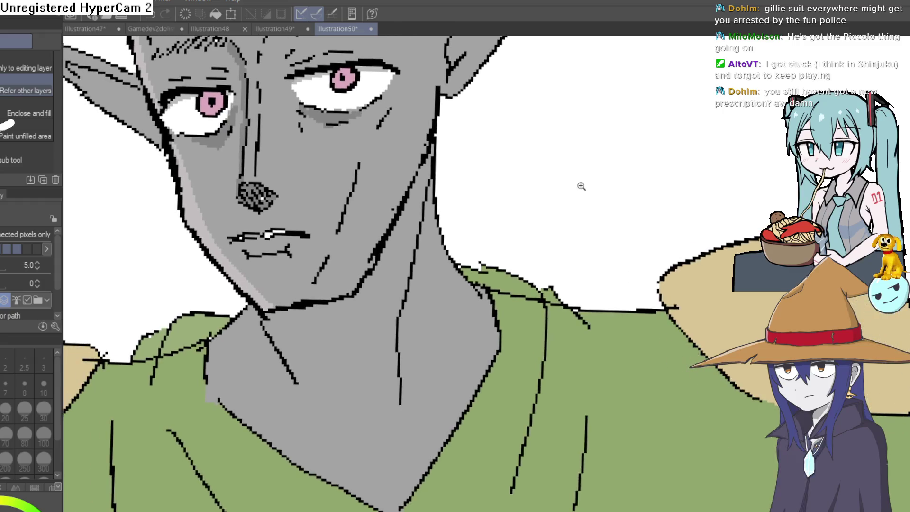
{"action": "scroll", "coordinate": [666, 217], "scroll_direction": "down", "scroll_amount": 3}
{"action": "mouse_move", "coordinate": [666, 217]}
{"action": "left_mouse_down"}
{"action": "mouse_move", "coordinate": [575, 193]}
{"action": "mouse_move", "coordinate": [603, 292]}
{"action": "left_mouse_up"}
{"action": "scroll", "coordinate": [603, 292], "scroll_direction": "down", "scroll_amount": 1}
{"action": "scroll", "coordinate": [606, 265], "scroll_direction": "down", "scroll_amount": 2}
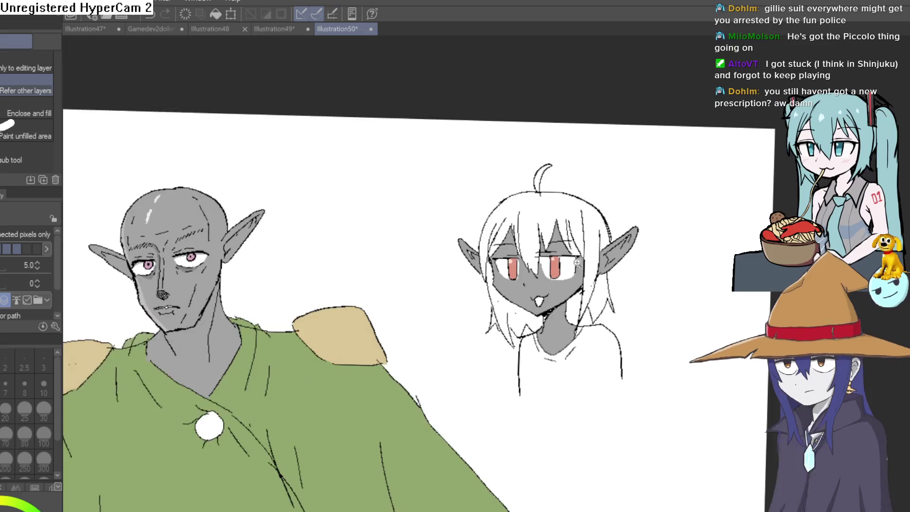
{"action": "left_click_drag", "start_coordinate": [611, 195], "coordinate": [610, 229]}
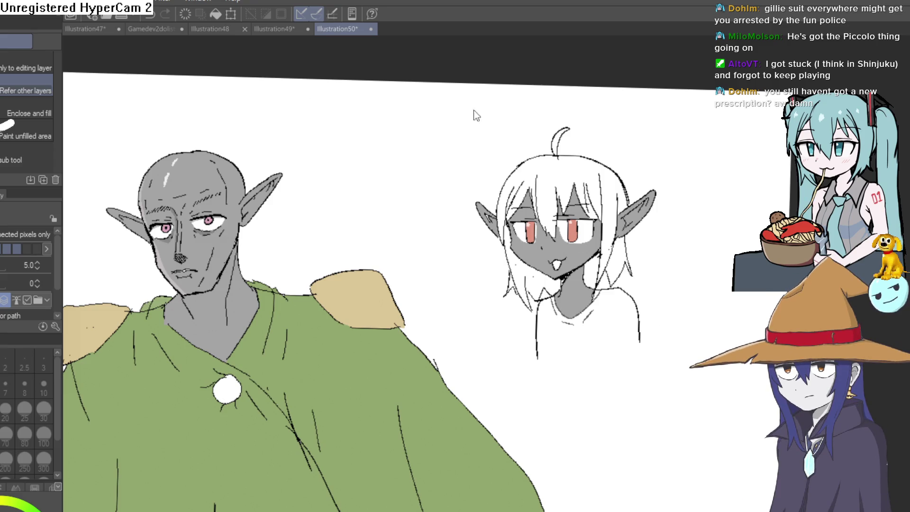
{"action": "key", "text": "ctrl+n"}
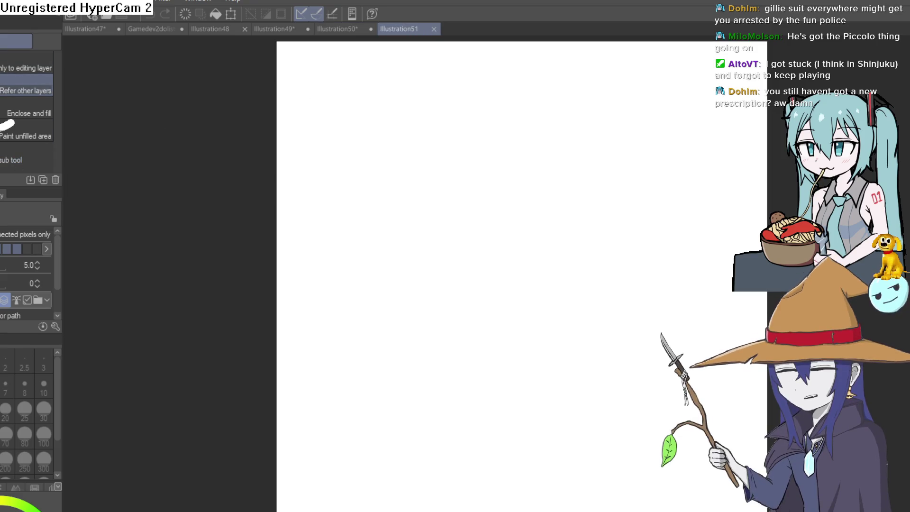
Choose the G-pen at size 25 and draw the first left-side arc of a head circle.
{"action": "left_click", "coordinate": [36, 61]}
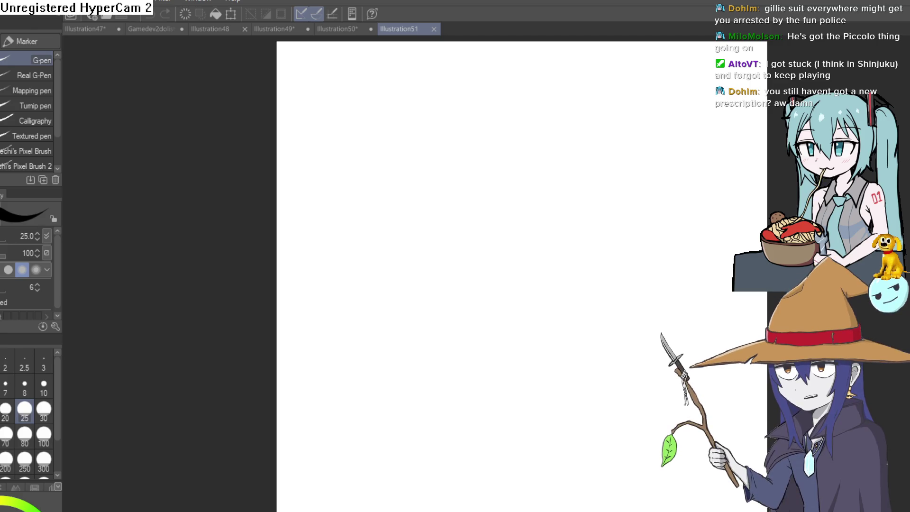
{"action": "left_click_drag", "start_coordinate": [495, 104], "coordinate": [485, 209]}
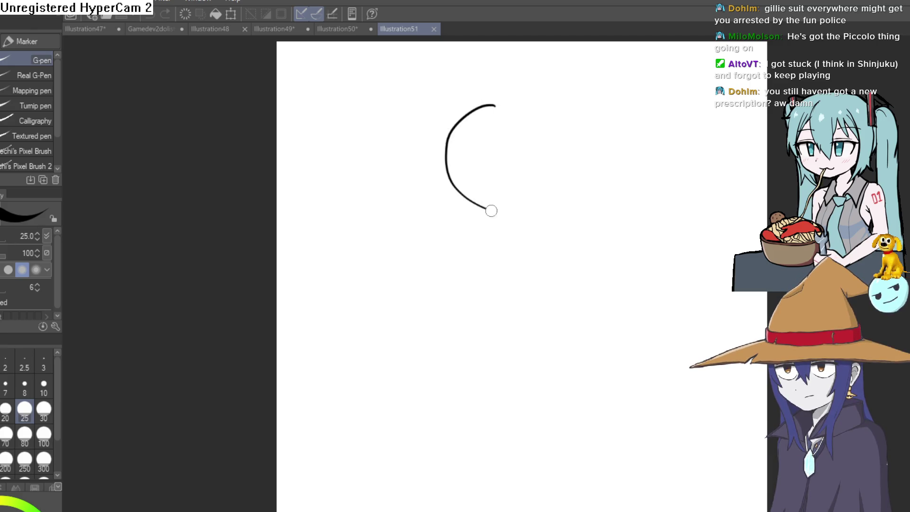
Redraw the head circle in one stroke and add curved and two horizontal guidelines.
{"action": "key", "text": "ctrl+z"}
{"action": "mouse_move", "coordinate": [510, 89]}
{"action": "left_mouse_down"}
{"action": "mouse_move", "coordinate": [459, 162]}
{"action": "mouse_move", "coordinate": [557, 99]}
{"action": "mouse_move", "coordinate": [497, 88]}
{"action": "left_mouse_up"}
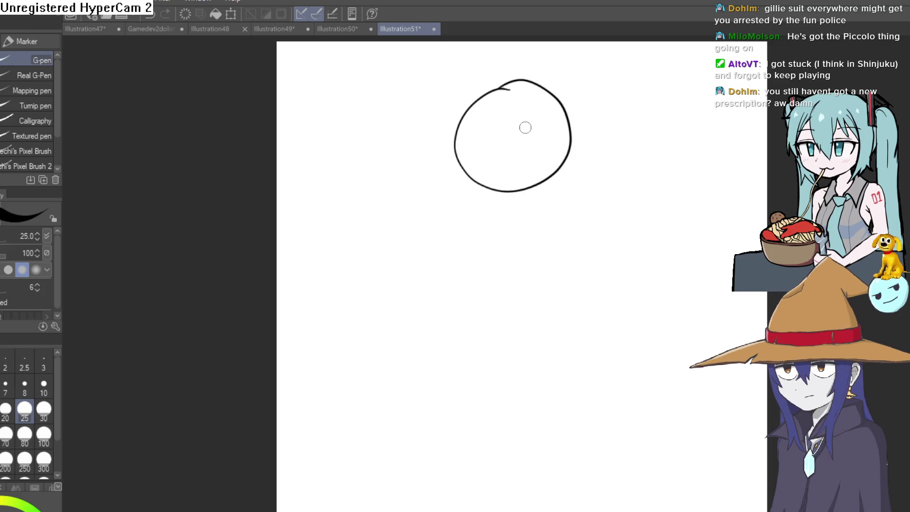
{"action": "scroll", "coordinate": [526, 128], "scroll_direction": "up", "scroll_amount": 4}
{"action": "mouse_move", "coordinate": [528, 84]}
{"action": "left_mouse_down"}
{"action": "mouse_move", "coordinate": [428, 100]}
{"action": "mouse_move", "coordinate": [386, 169]}
{"action": "left_mouse_up"}
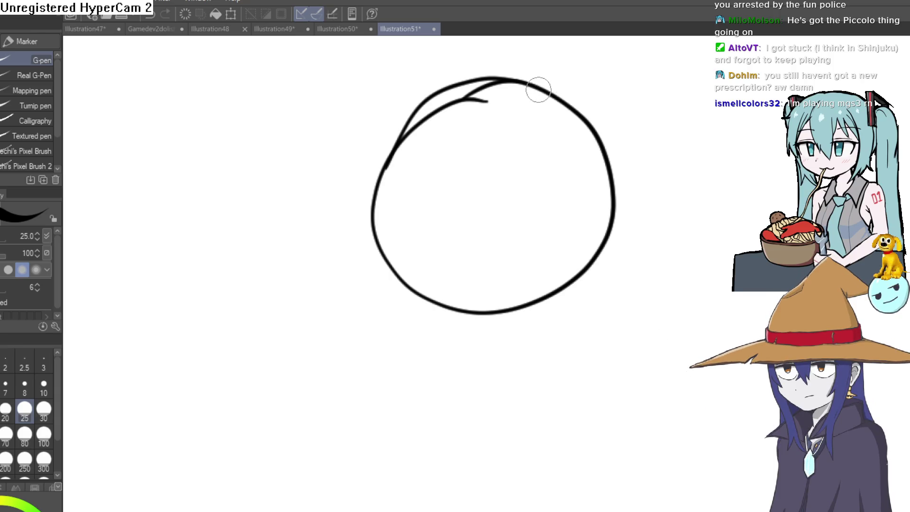
{"action": "mouse_move", "coordinate": [520, 88]}
{"action": "left_mouse_down"}
{"action": "mouse_move", "coordinate": [450, 207]}
{"action": "mouse_move", "coordinate": [478, 287]}
{"action": "mouse_move", "coordinate": [431, 200]}
{"action": "mouse_move", "coordinate": [498, 81]}
{"action": "left_mouse_up"}
{"action": "left_click_drag", "start_coordinate": [442, 167], "coordinate": [488, 93]}
{"action": "mouse_move", "coordinate": [376, 207]}
{"action": "left_mouse_down"}
{"action": "mouse_move", "coordinate": [483, 175]}
{"action": "mouse_move", "coordinate": [602, 169]}
{"action": "mouse_move", "coordinate": [514, 184]}
{"action": "mouse_move", "coordinate": [604, 166]}
{"action": "left_mouse_up"}
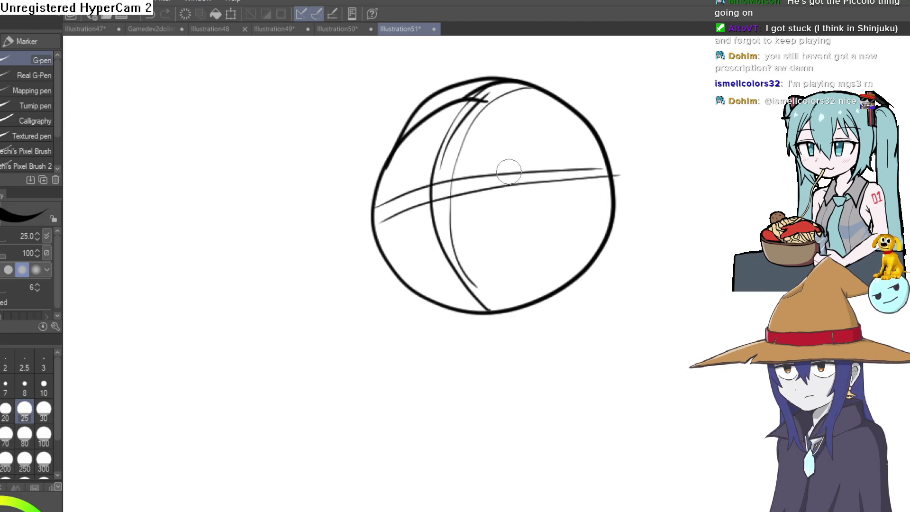
{"action": "left_click_drag", "start_coordinate": [507, 170], "coordinate": [526, 149]}
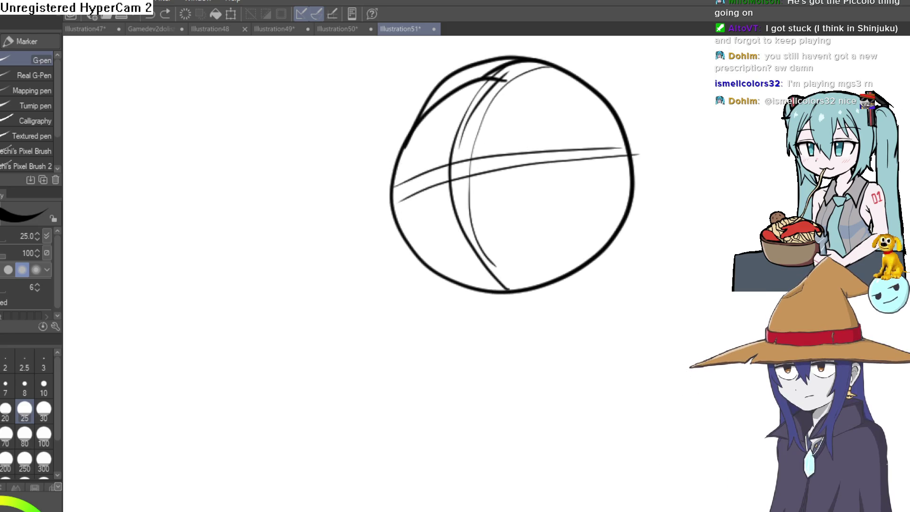
Flip the canvas horizontally, then retrace the circle outline and add a vertical centre line.
{"action": "key", "text": "h"}
{"action": "mouse_move", "coordinate": [662, 188]}
{"action": "left_mouse_down"}
{"action": "mouse_move", "coordinate": [623, 179]}
{"action": "mouse_move", "coordinate": [586, 130]}
{"action": "mouse_move", "coordinate": [565, 167]}
{"action": "mouse_move", "coordinate": [609, 112]}
{"action": "mouse_move", "coordinate": [622, 137]}
{"action": "mouse_move", "coordinate": [575, 132]}
{"action": "mouse_move", "coordinate": [571, 259]}
{"action": "left_mouse_up"}
{"action": "mouse_move", "coordinate": [571, 139]}
{"action": "left_mouse_down"}
{"action": "mouse_move", "coordinate": [571, 207]}
{"action": "mouse_move", "coordinate": [535, 138]}
{"action": "mouse_move", "coordinate": [429, 95]}
{"action": "mouse_move", "coordinate": [479, 313]}
{"action": "mouse_move", "coordinate": [482, 374]}
{"action": "left_mouse_up"}
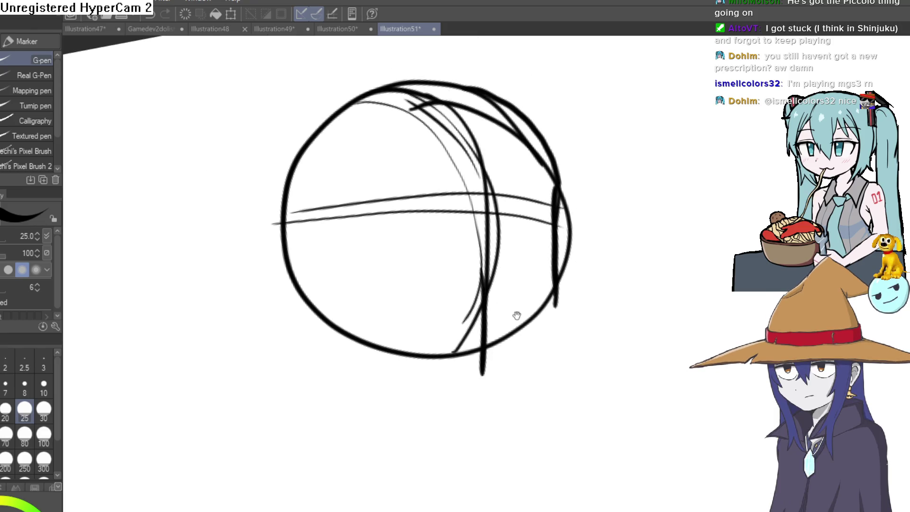
{"action": "left_click_drag", "start_coordinate": [517, 316], "coordinate": [502, 260]}
{"action": "left_click_drag", "start_coordinate": [264, 196], "coordinate": [309, 299]}
{"action": "mouse_move", "coordinate": [528, 164]}
{"action": "left_mouse_down"}
{"action": "mouse_move", "coordinate": [538, 273]}
{"action": "mouse_move", "coordinate": [519, 325]}
{"action": "left_mouse_up"}
Draw the pointed jaw beneath the circle and a line across the face.
{"action": "scroll", "coordinate": [459, 325], "scroll_direction": "down", "scroll_amount": 2}
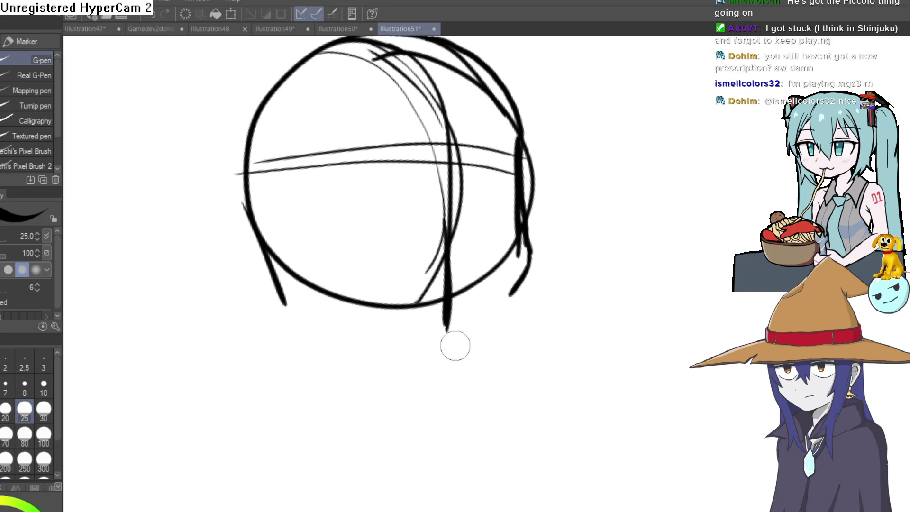
{"action": "mouse_move", "coordinate": [483, 322]}
{"action": "left_mouse_down"}
{"action": "mouse_move", "coordinate": [449, 346]}
{"action": "mouse_move", "coordinate": [366, 339]}
{"action": "mouse_move", "coordinate": [286, 304]}
{"action": "left_mouse_up"}
{"action": "left_click_drag", "start_coordinate": [447, 311], "coordinate": [498, 294]}
{"action": "mouse_move", "coordinate": [503, 331]}
{"action": "left_mouse_down"}
{"action": "mouse_move", "coordinate": [440, 323]}
{"action": "mouse_move", "coordinate": [332, 261]}
{"action": "mouse_move", "coordinate": [373, 302]}
{"action": "left_mouse_up"}
{"action": "mouse_move", "coordinate": [495, 165]}
{"action": "left_mouse_down"}
{"action": "mouse_move", "coordinate": [516, 224]}
{"action": "mouse_move", "coordinate": [633, 215]}
{"action": "left_mouse_up"}
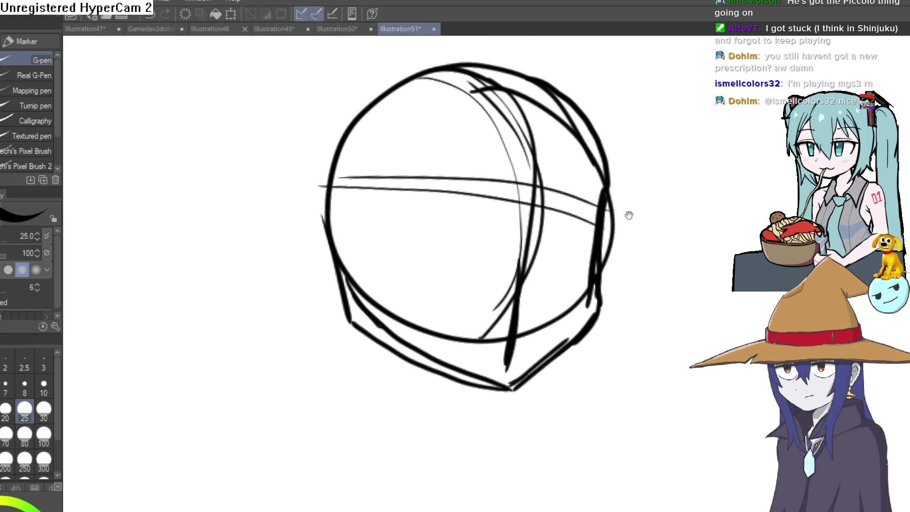
{"action": "left_click_drag", "start_coordinate": [357, 306], "coordinate": [331, 218]}
{"action": "left_click_drag", "start_coordinate": [481, 185], "coordinate": [481, 149]}
{"action": "left_click_drag", "start_coordinate": [600, 189], "coordinate": [334, 151]}
{"action": "left_click_drag", "start_coordinate": [479, 218], "coordinate": [444, 169]}
{"action": "scroll", "coordinate": [475, 231], "scroll_direction": "down", "scroll_amount": 2}
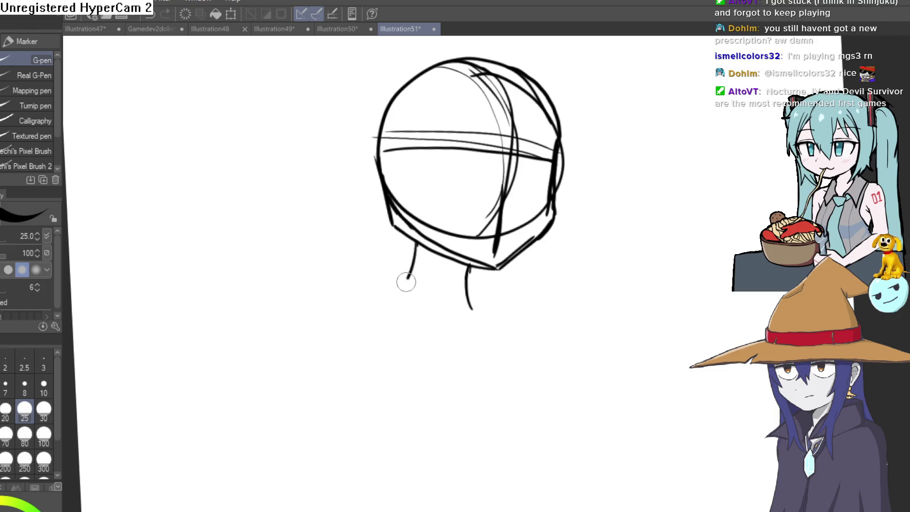
Draw the neck lines below the jaw and curves out to both shoulders.
{"action": "left_click_drag", "start_coordinate": [416, 258], "coordinate": [431, 312]}
{"action": "left_click_drag", "start_coordinate": [417, 230], "coordinate": [399, 298]}
{"action": "left_click_drag", "start_coordinate": [406, 238], "coordinate": [528, 234]}
{"action": "scroll", "coordinate": [529, 234], "scroll_direction": "down", "scroll_amount": 3}
{"action": "scroll", "coordinate": [449, 235], "scroll_direction": "up", "scroll_amount": 5}
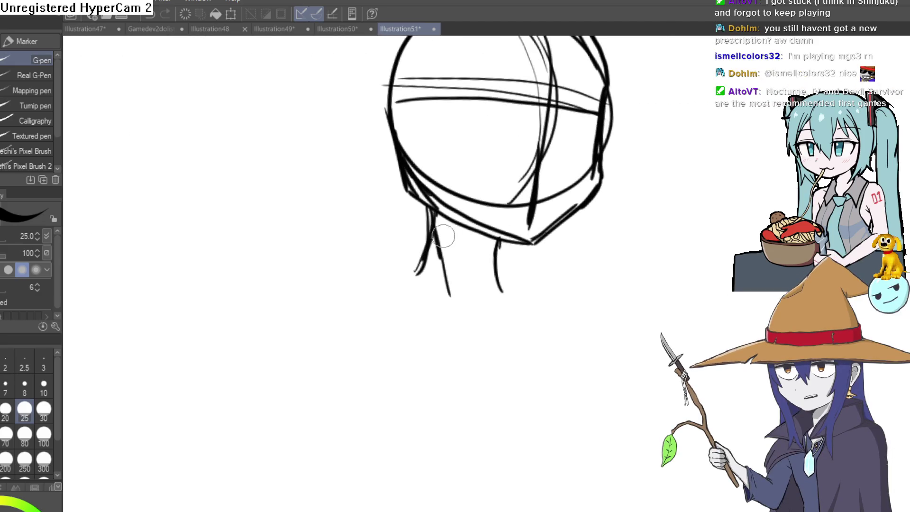
{"action": "left_click_drag", "start_coordinate": [451, 287], "coordinate": [470, 330]}
{"action": "mouse_move", "coordinate": [497, 301]}
{"action": "left_mouse_down"}
{"action": "mouse_move", "coordinate": [507, 258]}
{"action": "mouse_move", "coordinate": [496, 234]}
{"action": "mouse_move", "coordinate": [543, 273]}
{"action": "left_mouse_up"}
{"action": "mouse_move", "coordinate": [396, 229]}
{"action": "left_mouse_down"}
{"action": "mouse_move", "coordinate": [311, 266]}
{"action": "mouse_move", "coordinate": [293, 311]}
{"action": "left_mouse_up"}
Draw the right shoulder and arm contour down the side.
{"action": "scroll", "coordinate": [575, 207], "scroll_direction": "down", "scroll_amount": 2}
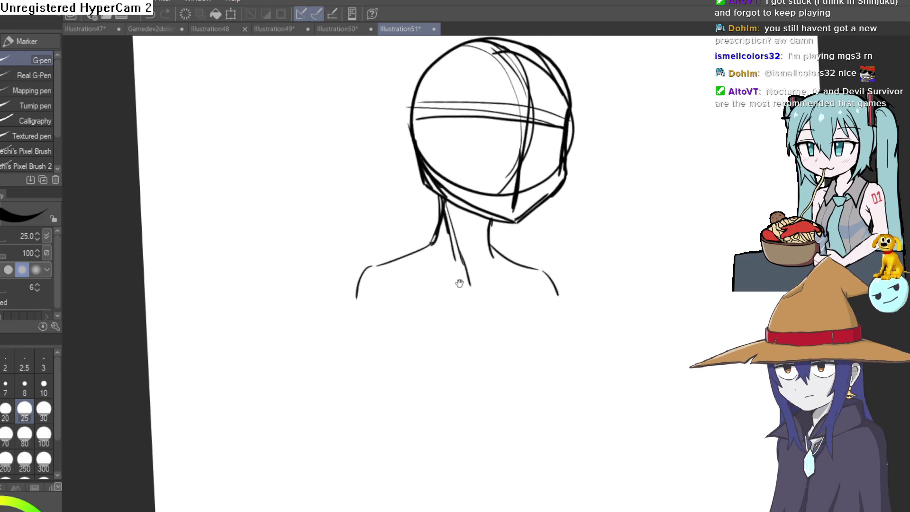
{"action": "left_click_drag", "start_coordinate": [454, 283], "coordinate": [488, 132]}
{"action": "left_click_drag", "start_coordinate": [474, 345], "coordinate": [456, 211]}
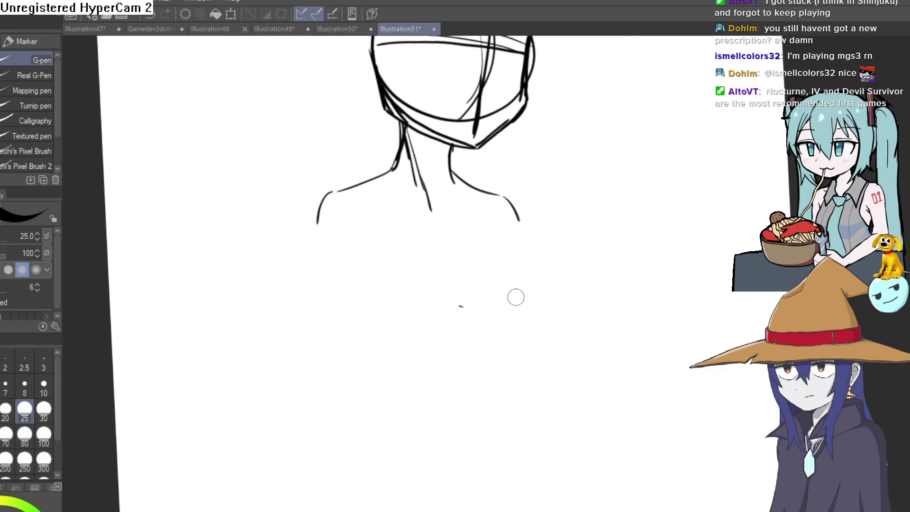
{"action": "scroll", "coordinate": [517, 297], "scroll_direction": "up", "scroll_amount": 2}
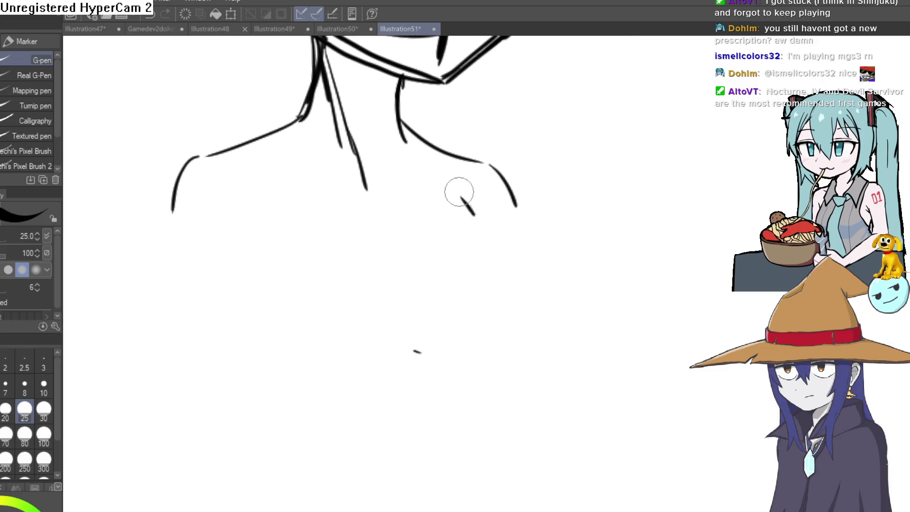
{"action": "left_click_drag", "start_coordinate": [463, 187], "coordinate": [519, 311]}
{"action": "left_click_drag", "start_coordinate": [516, 325], "coordinate": [492, 380]}
{"action": "mouse_move", "coordinate": [497, 371]}
{"action": "left_mouse_down"}
{"action": "mouse_move", "coordinate": [562, 301]}
{"action": "mouse_move", "coordinate": [557, 289]}
{"action": "left_mouse_up"}
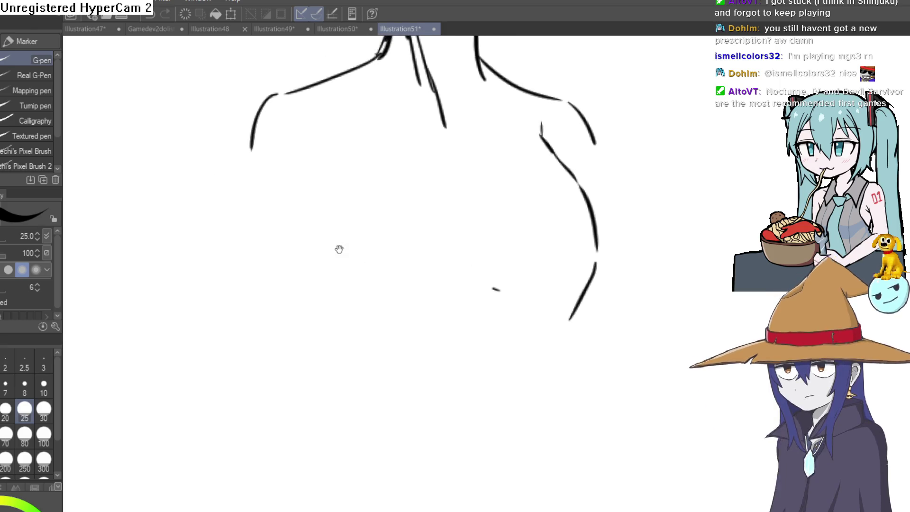
Draw the left arm's contour and outer lines with parallel strokes.
{"action": "left_click_drag", "start_coordinate": [339, 249], "coordinate": [338, 238]}
{"action": "mouse_move", "coordinate": [339, 149]}
{"action": "left_mouse_down"}
{"action": "mouse_move", "coordinate": [314, 230]}
{"action": "mouse_move", "coordinate": [333, 174]}
{"action": "left_mouse_up"}
{"action": "left_click_drag", "start_coordinate": [322, 204], "coordinate": [279, 329]}
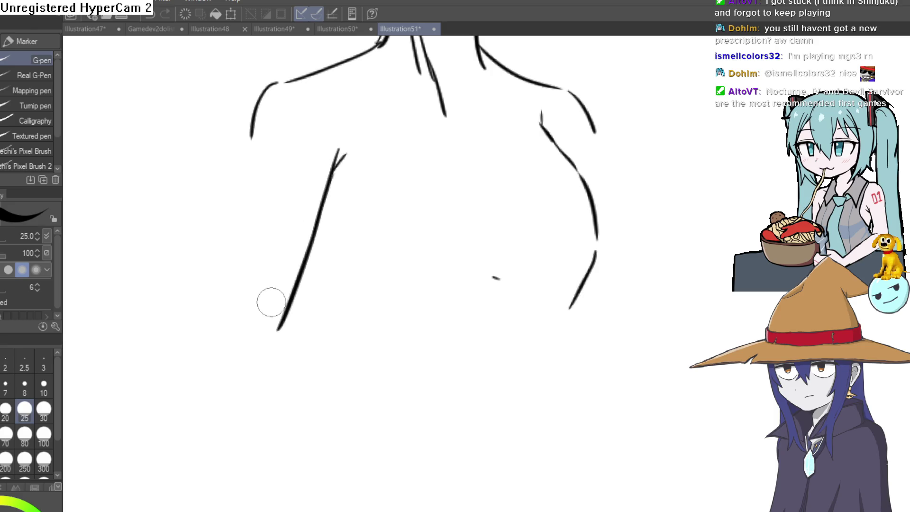
{"action": "left_click_drag", "start_coordinate": [256, 122], "coordinate": [199, 346]}
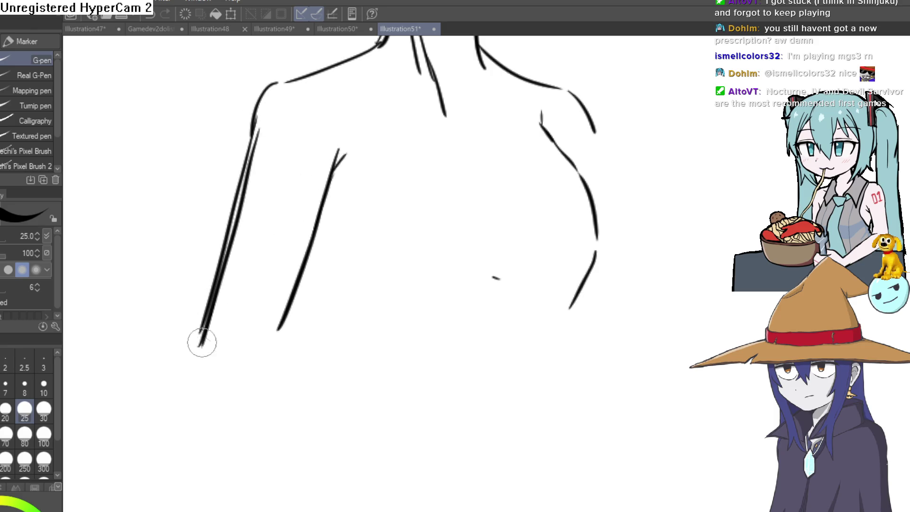
{"action": "mouse_move", "coordinate": [503, 229]}
{"action": "left_mouse_down"}
{"action": "mouse_move", "coordinate": [411, 264]}
{"action": "mouse_move", "coordinate": [390, 309]}
{"action": "mouse_move", "coordinate": [395, 331]}
{"action": "left_mouse_up"}
{"action": "key", "text": "ctrl+z"}
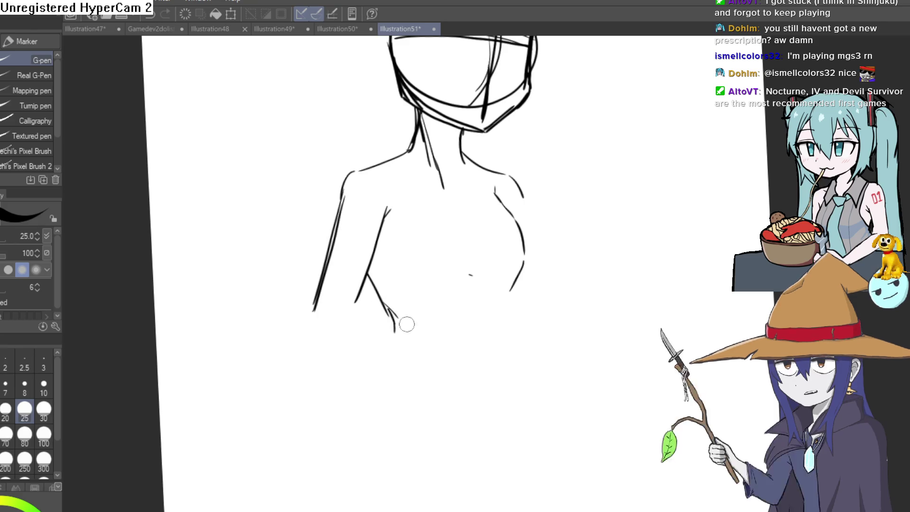
{"action": "mouse_move", "coordinate": [518, 283]}
{"action": "left_mouse_down"}
{"action": "mouse_move", "coordinate": [500, 260]}
{"action": "mouse_move", "coordinate": [491, 280]}
{"action": "mouse_move", "coordinate": [513, 322]}
{"action": "left_mouse_up"}
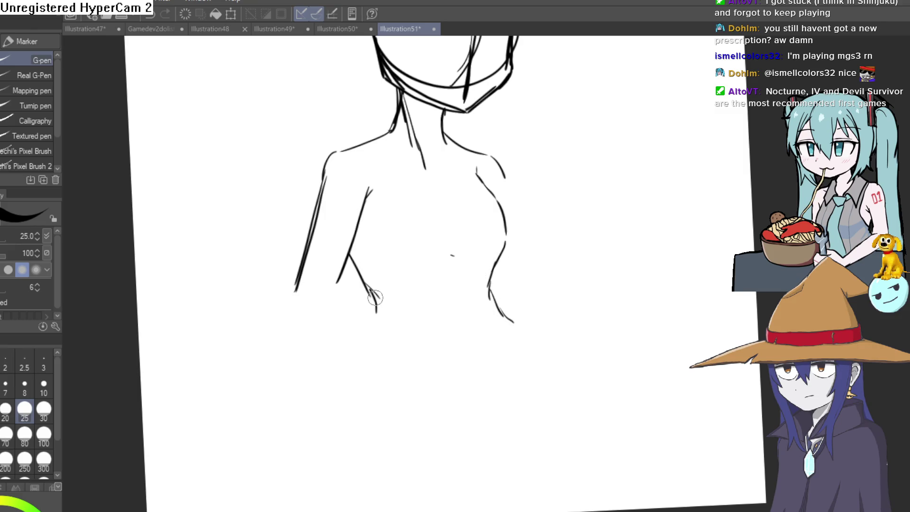
Thicken the torso contours and erase stray lines near the left arm with the Hard 2 eraser.
{"action": "scroll", "coordinate": [454, 119], "scroll_direction": "up", "scroll_amount": 5}
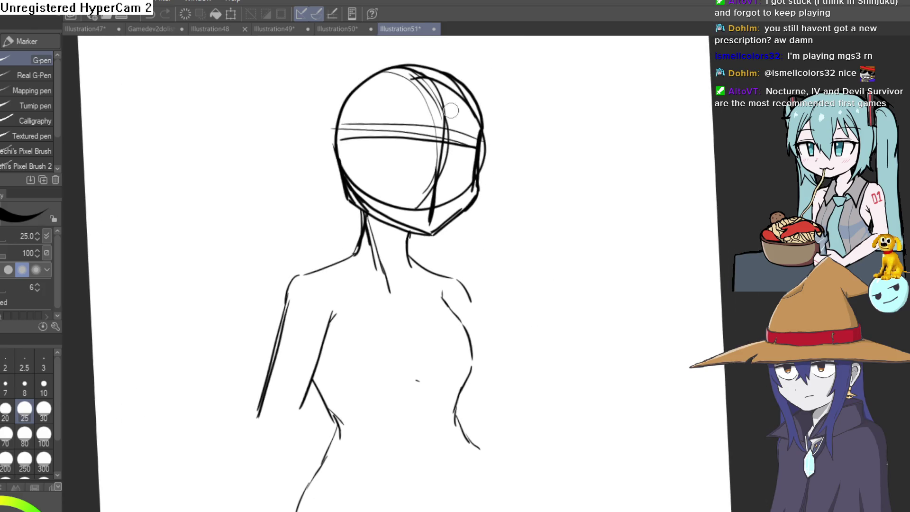
{"action": "left_click_drag", "start_coordinate": [410, 351], "coordinate": [400, 269]}
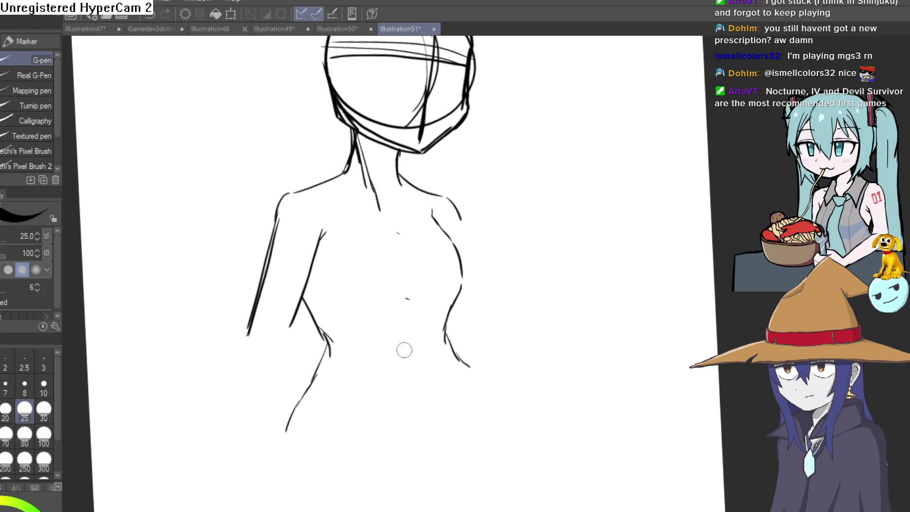
{"action": "mouse_move", "coordinate": [398, 382]}
{"action": "left_mouse_down"}
{"action": "mouse_move", "coordinate": [411, 400]}
{"action": "mouse_move", "coordinate": [402, 351]}
{"action": "mouse_move", "coordinate": [409, 425]}
{"action": "mouse_move", "coordinate": [362, 320]}
{"action": "left_mouse_up"}
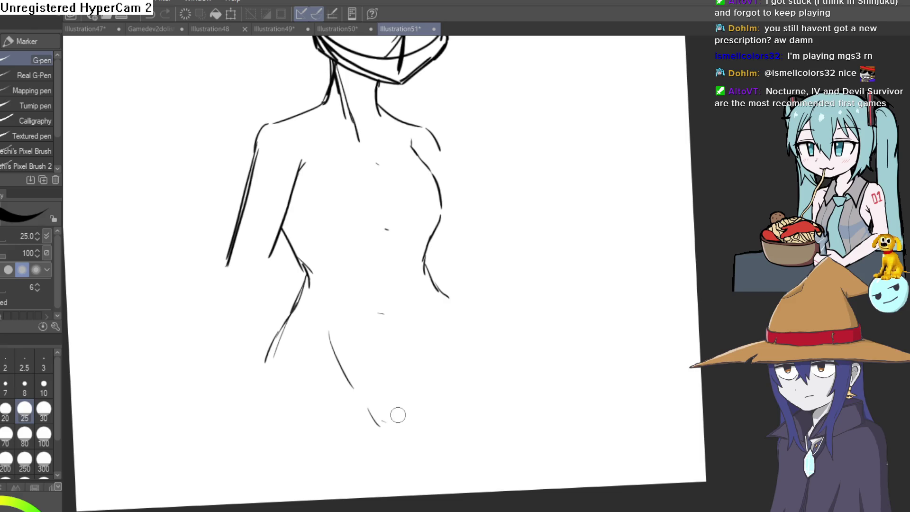
{"action": "scroll", "coordinate": [430, 371], "scroll_direction": "down", "scroll_amount": 5}
{"action": "scroll", "coordinate": [416, 190], "scroll_direction": "up", "scroll_amount": 5}
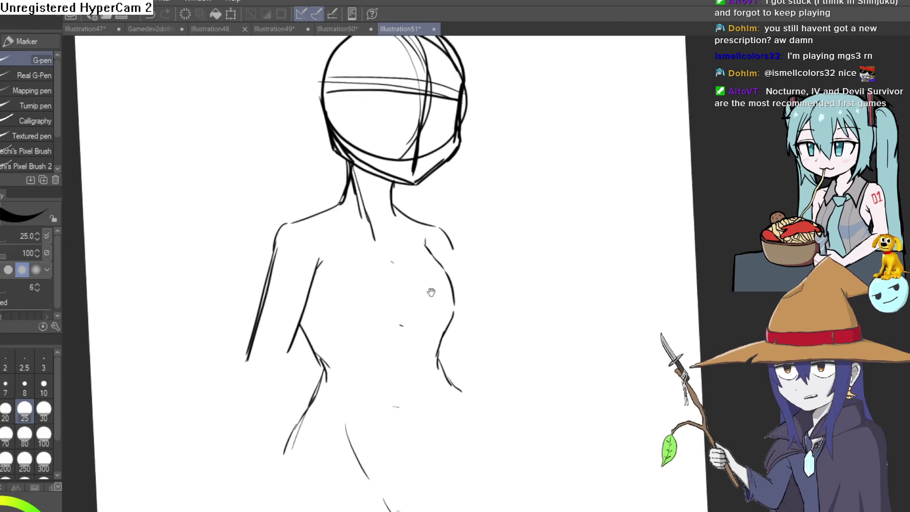
{"action": "scroll", "coordinate": [416, 189], "scroll_direction": "up", "scroll_amount": 2}
{"action": "mouse_move", "coordinate": [460, 259]}
{"action": "left_mouse_down"}
{"action": "mouse_move", "coordinate": [464, 325]}
{"action": "mouse_move", "coordinate": [431, 411]}
{"action": "mouse_move", "coordinate": [418, 304]}
{"action": "mouse_move", "coordinate": [416, 365]}
{"action": "left_mouse_up"}
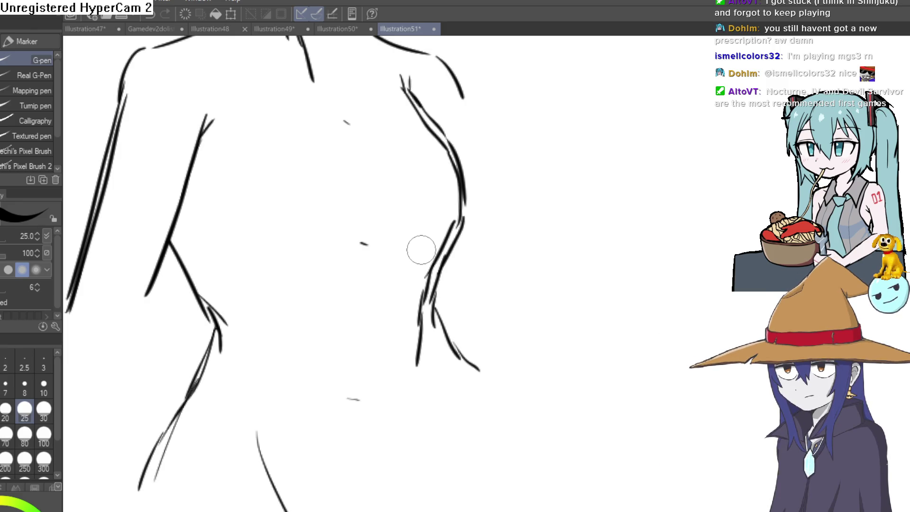
{"action": "left_click_drag", "start_coordinate": [459, 248], "coordinate": [473, 282]}
{"action": "left_click_drag", "start_coordinate": [191, 244], "coordinate": [232, 314]}
{"action": "key", "text": "e"}
{"action": "left_click_drag", "start_coordinate": [182, 278], "coordinate": [188, 293]}
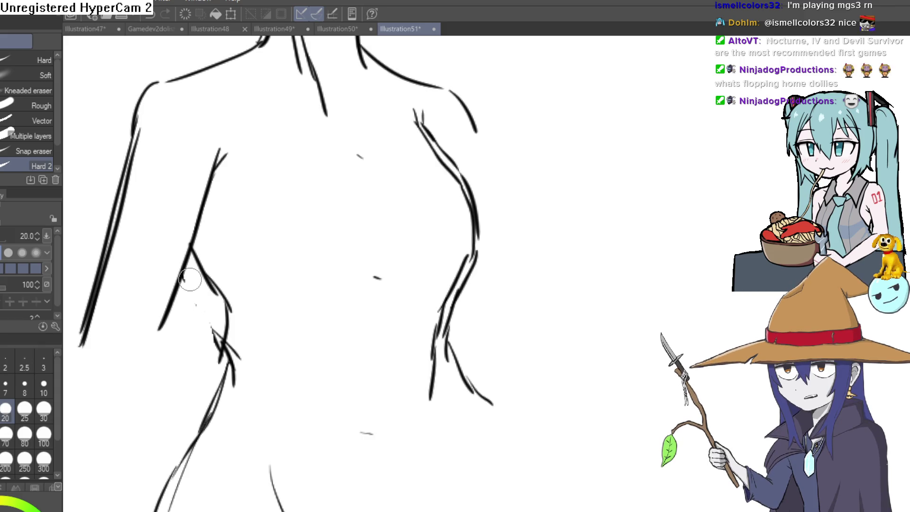
{"action": "key", "text": "p"}
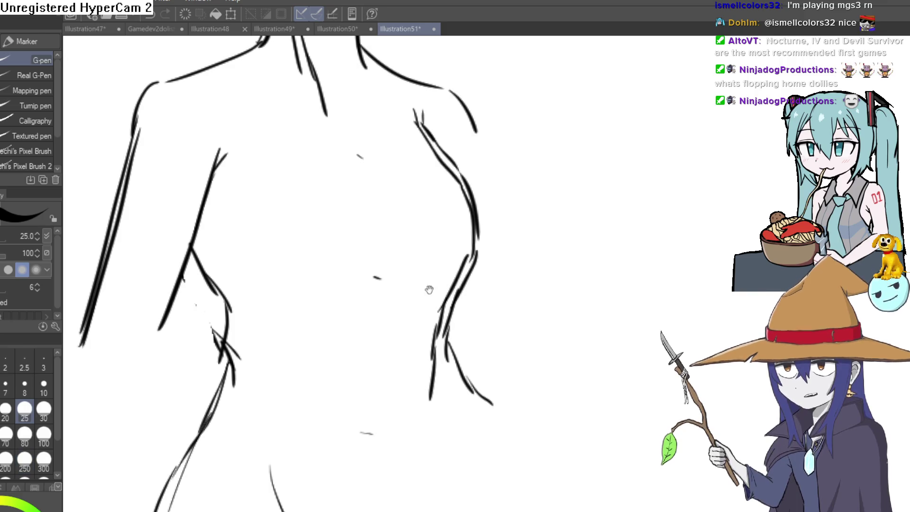
Draw a line across the shoulders and neckline of the torso.
{"action": "scroll", "coordinate": [451, 383], "scroll_direction": "up", "scroll_amount": 5}
{"action": "scroll", "coordinate": [450, 380], "scroll_direction": "down", "scroll_amount": 3}
{"action": "scroll", "coordinate": [443, 349], "scroll_direction": "up", "scroll_amount": 2}
{"action": "left_click_drag", "start_coordinate": [443, 349], "coordinate": [478, 238]}
{"action": "mouse_move", "coordinate": [567, 182]}
{"action": "left_mouse_down"}
{"action": "mouse_move", "coordinate": [562, 229]}
{"action": "mouse_move", "coordinate": [601, 178]}
{"action": "mouse_move", "coordinate": [553, 197]}
{"action": "left_mouse_up"}
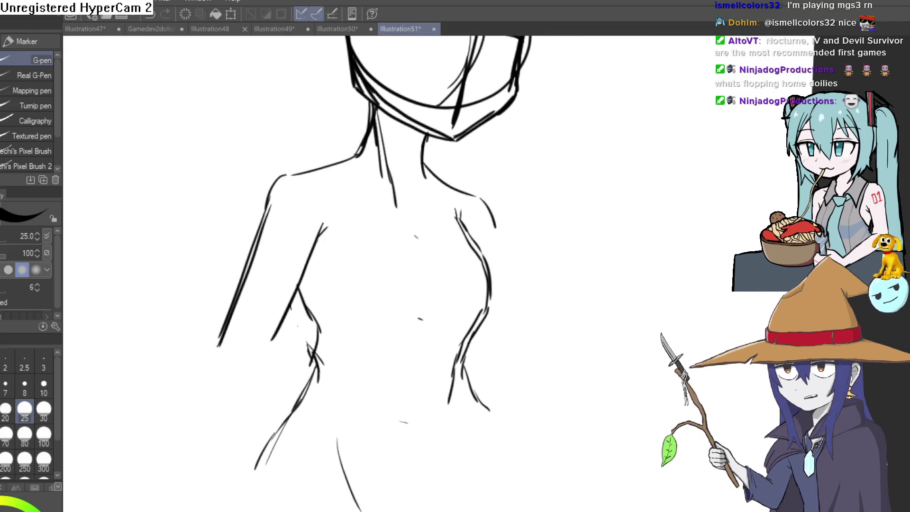
{"action": "scroll", "coordinate": [382, 204], "scroll_direction": "up", "scroll_amount": 3}
{"action": "left_click_drag", "start_coordinate": [451, 272], "coordinate": [479, 216]}
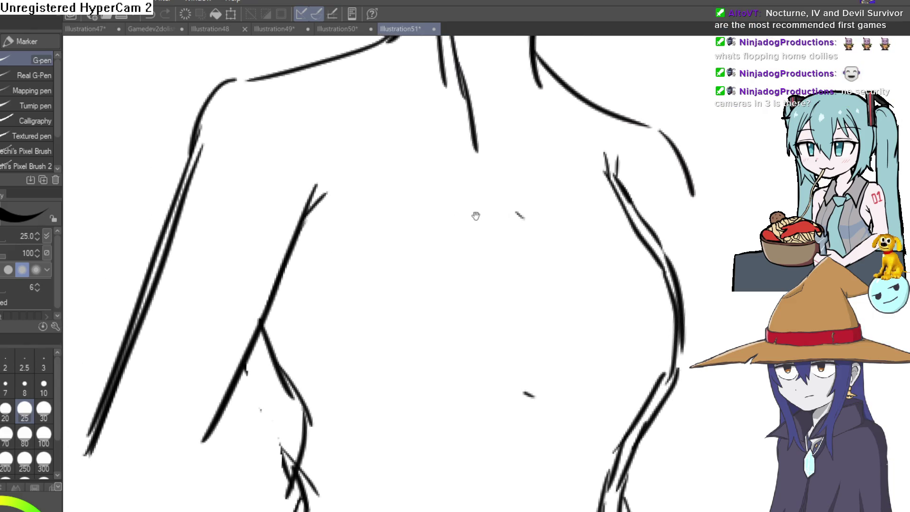
{"action": "mouse_move", "coordinate": [196, 135]}
{"action": "left_mouse_down"}
{"action": "mouse_move", "coordinate": [209, 101]}
{"action": "mouse_move", "coordinate": [335, 77]}
{"action": "mouse_move", "coordinate": [457, 81]}
{"action": "mouse_move", "coordinate": [488, 128]}
{"action": "left_mouse_up"}
{"action": "scroll", "coordinate": [521, 153], "scroll_direction": "down", "scroll_amount": 3}
{"action": "left_click_drag", "start_coordinate": [550, 332], "coordinate": [483, 188]}
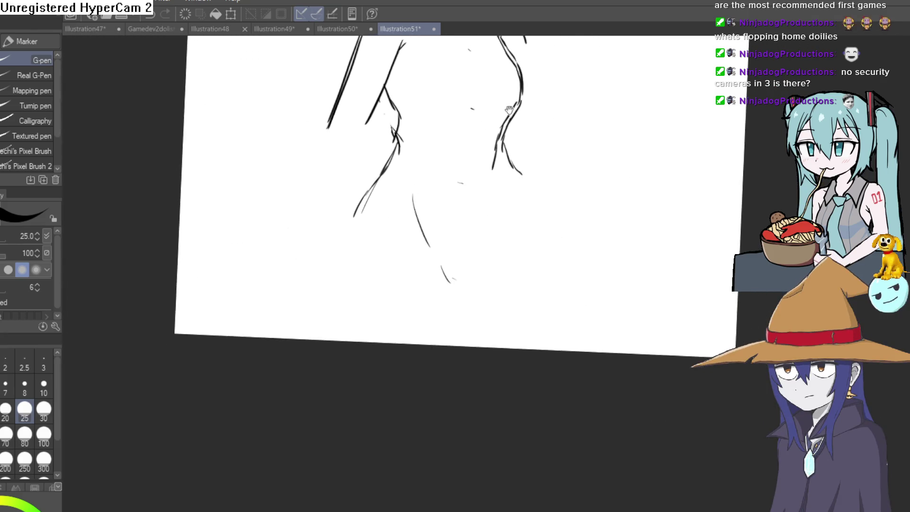
Draw the lower-left torso line and extend the left arm line downward.
{"action": "mouse_move", "coordinate": [411, 230]}
{"action": "left_mouse_down"}
{"action": "mouse_move", "coordinate": [512, 366]}
{"action": "mouse_move", "coordinate": [370, 310]}
{"action": "mouse_move", "coordinate": [372, 256]}
{"action": "mouse_move", "coordinate": [327, 327]}
{"action": "mouse_move", "coordinate": [345, 389]}
{"action": "left_mouse_up"}
{"action": "mouse_move", "coordinate": [526, 153]}
{"action": "left_mouse_down"}
{"action": "mouse_move", "coordinate": [487, 280]}
{"action": "mouse_move", "coordinate": [488, 256]}
{"action": "left_mouse_up"}
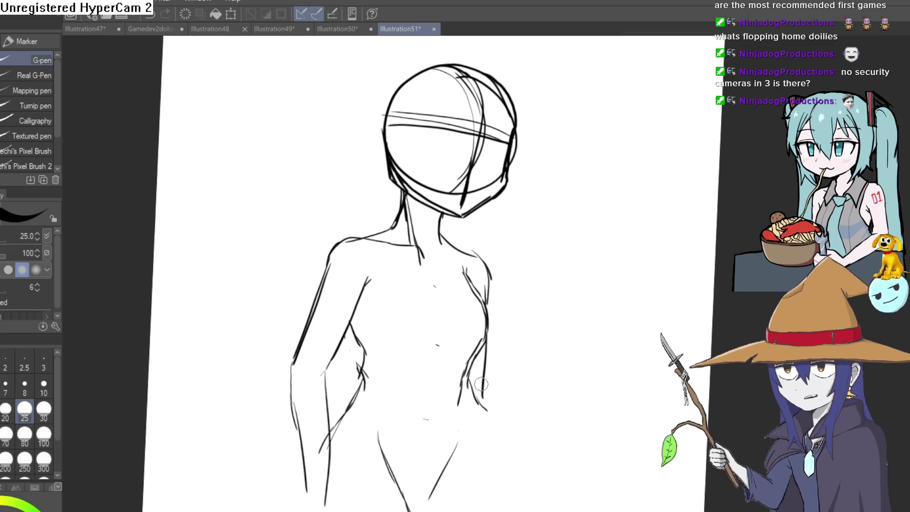
{"action": "left_click_drag", "start_coordinate": [392, 365], "coordinate": [385, 357]}
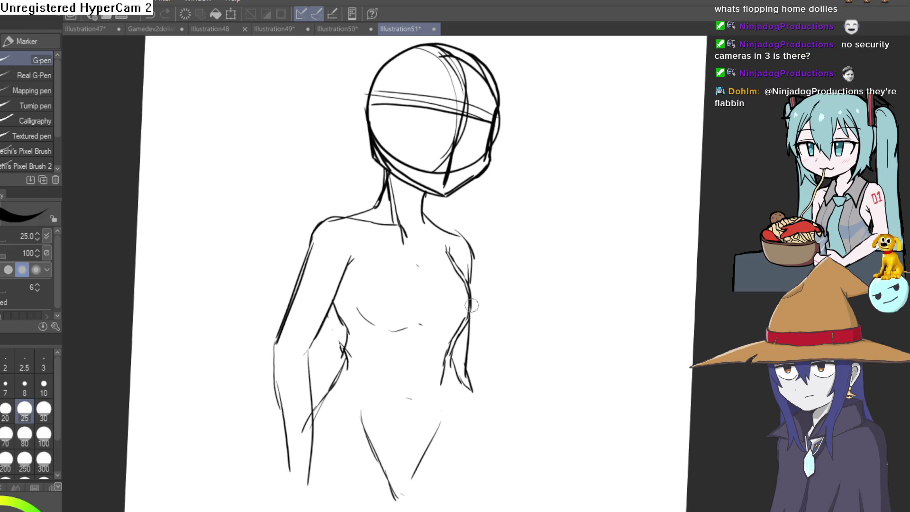
{"action": "left_click_drag", "start_coordinate": [470, 323], "coordinate": [432, 361]}
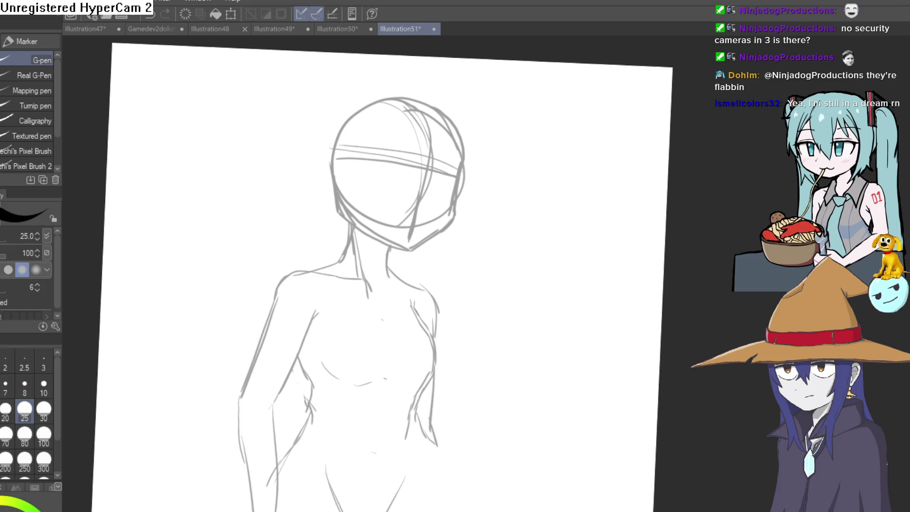
{"action": "left_click_drag", "start_coordinate": [552, 210], "coordinate": [584, 277]}
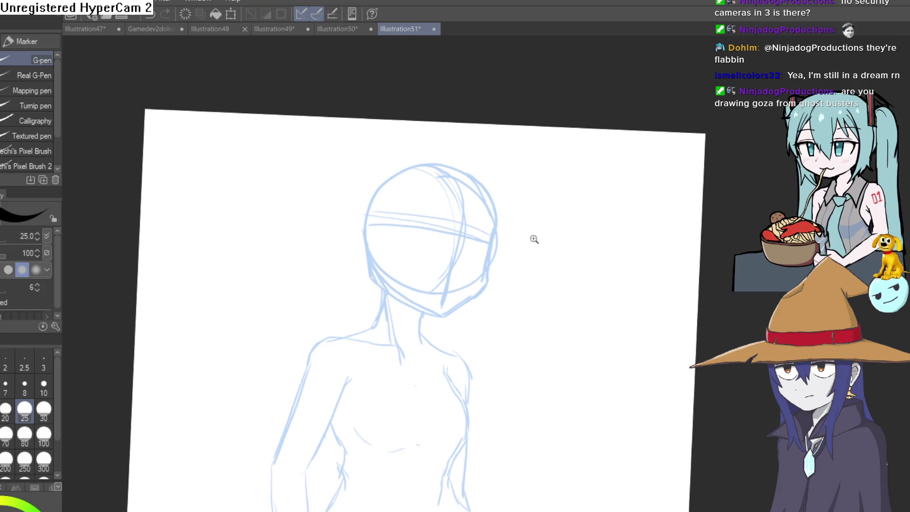
{"action": "left_click", "coordinate": [468, 244]}
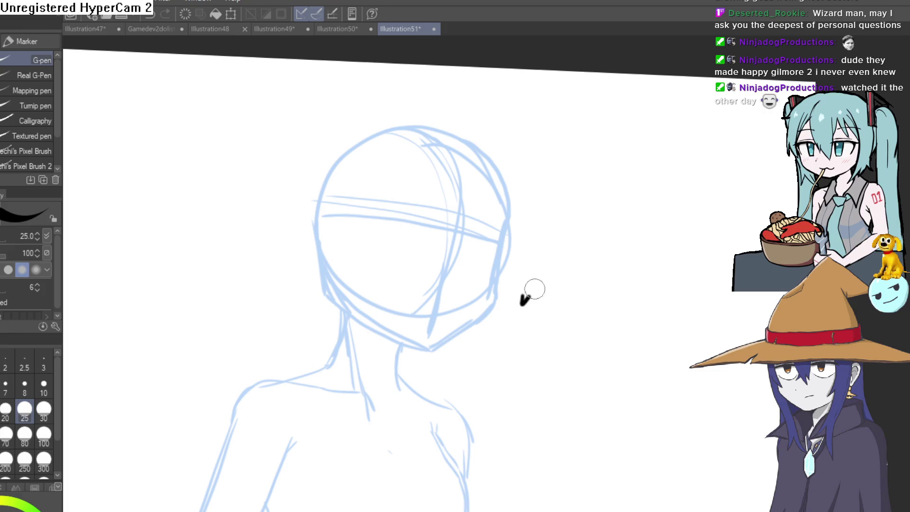
{"action": "mouse_move", "coordinate": [567, 260]}
{"action": "left_mouse_down"}
{"action": "mouse_move", "coordinate": [490, 175]}
{"action": "mouse_move", "coordinate": [508, 234]}
{"action": "mouse_move", "coordinate": [471, 188]}
{"action": "mouse_move", "coordinate": [544, 209]}
{"action": "mouse_move", "coordinate": [502, 283]}
{"action": "mouse_move", "coordinate": [562, 187]}
{"action": "mouse_move", "coordinate": [510, 218]}
{"action": "mouse_move", "coordinate": [522, 237]}
{"action": "left_mouse_up"}
Try a trial stroke on the face, undo it, and level the canvas rotation.
{"action": "mouse_move", "coordinate": [496, 334]}
{"action": "left_mouse_down"}
{"action": "mouse_move", "coordinate": [479, 167]}
{"action": "mouse_move", "coordinate": [406, 193]}
{"action": "left_mouse_up"}
{"action": "mouse_move", "coordinate": [482, 126]}
{"action": "left_mouse_down"}
{"action": "mouse_move", "coordinate": [502, 217]}
{"action": "mouse_move", "coordinate": [612, 141]}
{"action": "left_mouse_up"}
{"action": "key", "text": "ctrl+z"}
{"action": "key", "text": "ctrl+z"}
{"action": "mouse_move", "coordinate": [462, 240]}
{"action": "left_mouse_down"}
{"action": "mouse_move", "coordinate": [514, 193]}
{"action": "mouse_move", "coordinate": [591, 197]}
{"action": "left_mouse_up"}
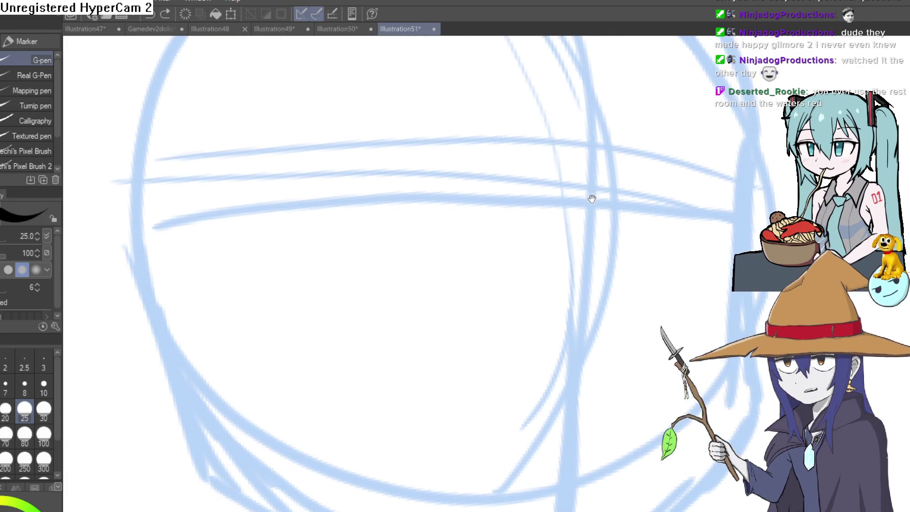
{"action": "scroll", "coordinate": [591, 197], "scroll_direction": "down", "scroll_amount": 3}
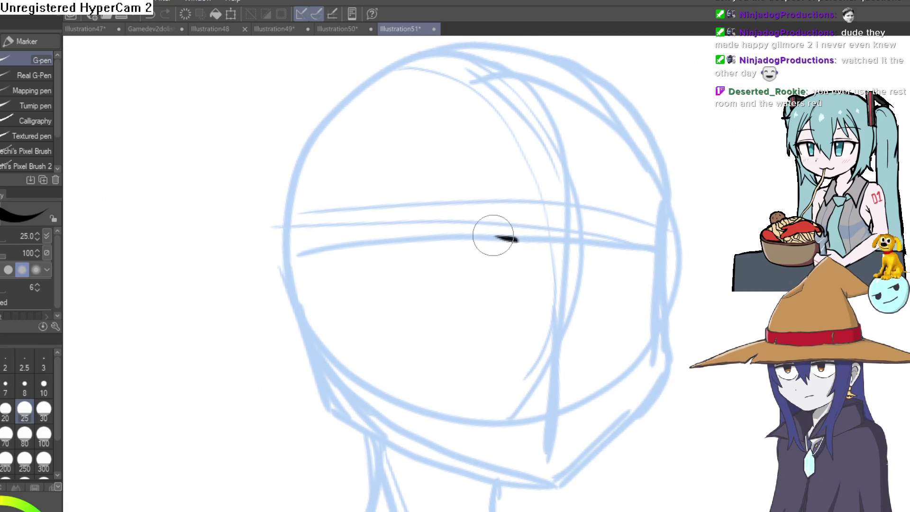
Ink the brow line, extending the left brow up-left with a downward stroke beneath it.
{"action": "left_click_drag", "start_coordinate": [484, 231], "coordinate": [412, 222]}
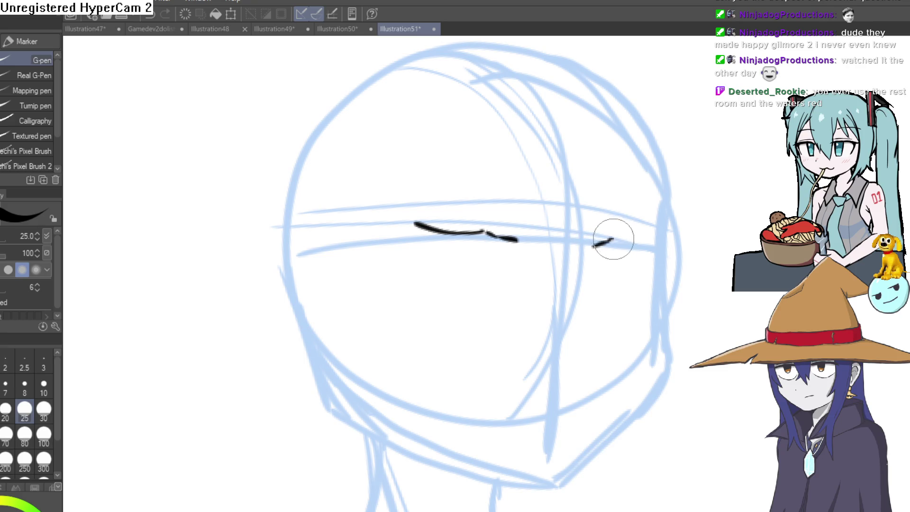
{"action": "left_click_drag", "start_coordinate": [653, 233], "coordinate": [620, 209]}
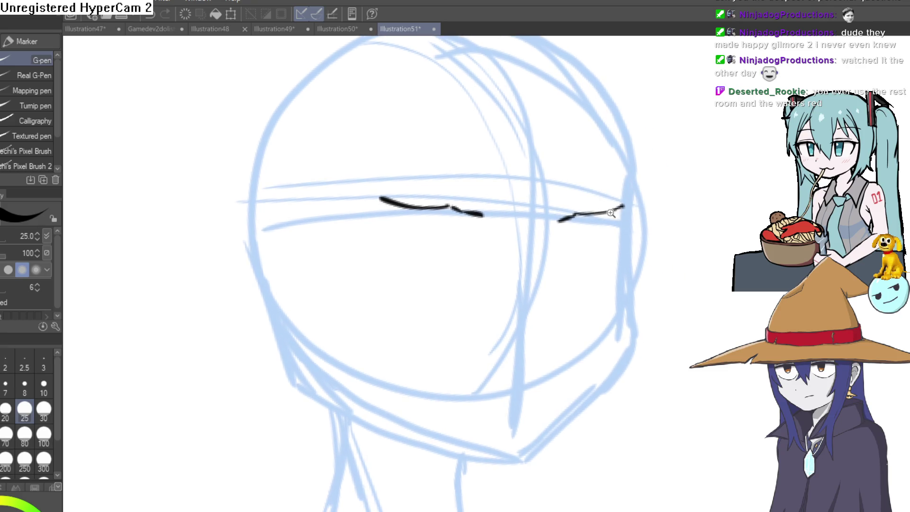
{"action": "scroll", "coordinate": [612, 202], "scroll_direction": "up", "scroll_amount": 3}
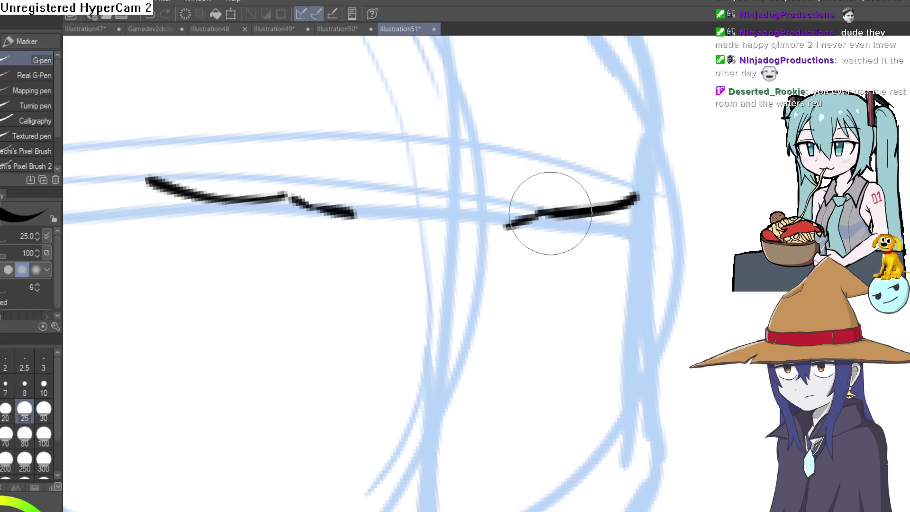
{"action": "left_click_drag", "start_coordinate": [507, 223], "coordinate": [655, 217]}
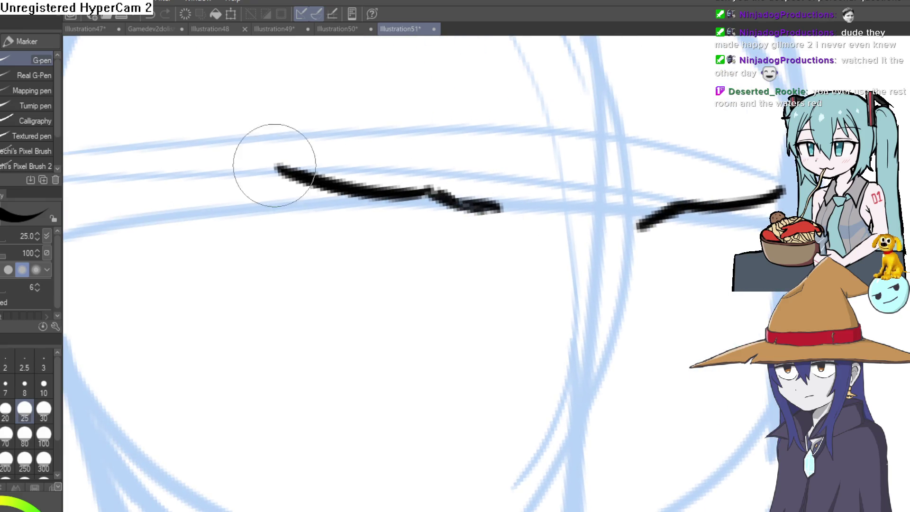
{"action": "left_click_drag", "start_coordinate": [301, 176], "coordinate": [257, 153]}
{"action": "mouse_move", "coordinate": [287, 189]}
{"action": "left_mouse_down"}
{"action": "mouse_move", "coordinate": [268, 163]}
{"action": "mouse_move", "coordinate": [314, 248]}
{"action": "left_mouse_up"}
{"action": "left_click_drag", "start_coordinate": [261, 152], "coordinate": [270, 187]}
{"action": "left_click_drag", "start_coordinate": [768, 192], "coordinate": [702, 167]}
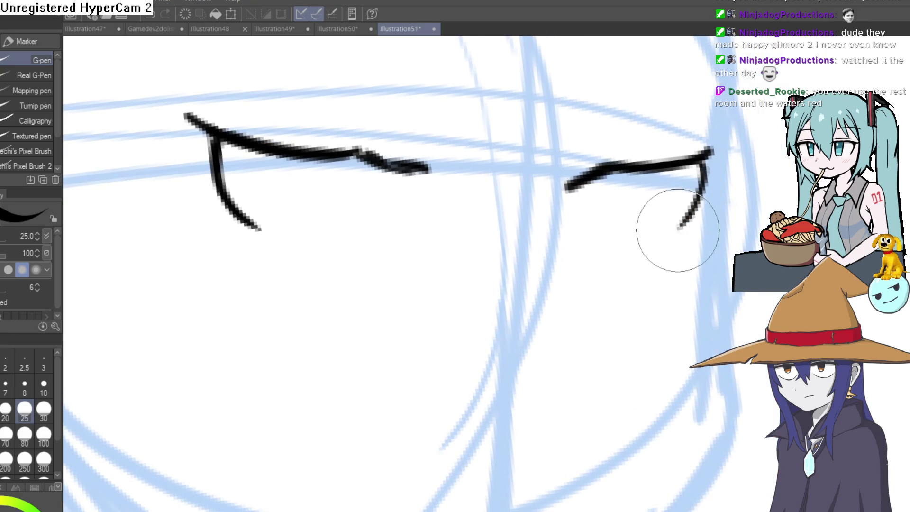
{"action": "scroll", "coordinate": [745, 194], "scroll_direction": "down", "scroll_amount": 4}
{"action": "left_click_drag", "start_coordinate": [772, 211], "coordinate": [602, 175]}
Ink the right jawline down to the chin, redrawing it smoother after an undo.
{"action": "left_click_drag", "start_coordinate": [575, 127], "coordinate": [565, 202]}
{"action": "mouse_move", "coordinate": [573, 141]}
{"action": "left_mouse_down"}
{"action": "mouse_move", "coordinate": [570, 194]}
{"action": "mouse_move", "coordinate": [504, 309]}
{"action": "mouse_move", "coordinate": [478, 324]}
{"action": "left_mouse_up"}
{"action": "left_click_drag", "start_coordinate": [577, 218], "coordinate": [589, 197]}
{"action": "key", "text": "ctrl+z"}
{"action": "key", "text": "ctrl+z"}
{"action": "mouse_move", "coordinate": [592, 126]}
{"action": "left_mouse_down"}
{"action": "mouse_move", "coordinate": [592, 218]}
{"action": "mouse_move", "coordinate": [493, 300]}
{"action": "left_mouse_up"}
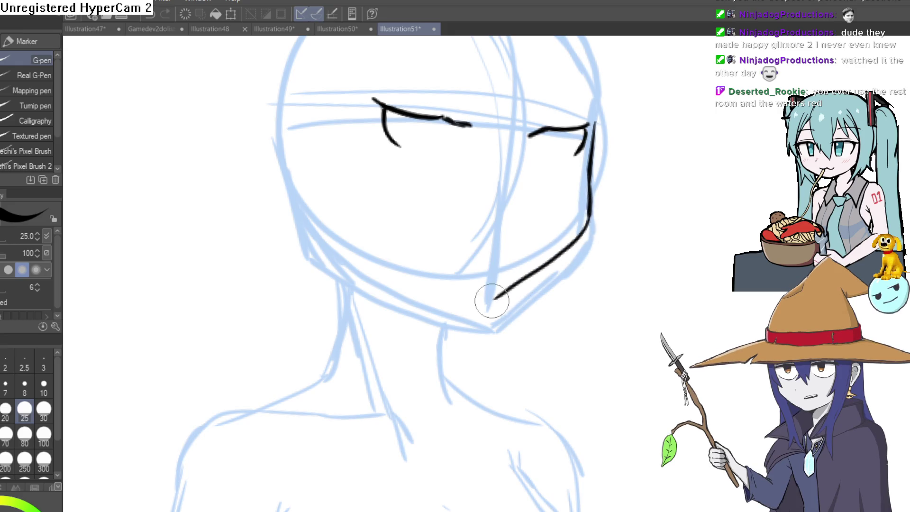
{"action": "mouse_move", "coordinate": [548, 244]}
{"action": "left_mouse_down"}
{"action": "mouse_move", "coordinate": [610, 290]}
{"action": "mouse_move", "coordinate": [507, 321]}
{"action": "mouse_move", "coordinate": [475, 287]}
{"action": "mouse_move", "coordinate": [455, 99]}
{"action": "left_mouse_up"}
{"action": "mouse_move", "coordinate": [516, 72]}
{"action": "left_mouse_down"}
{"action": "mouse_move", "coordinate": [368, 193]}
{"action": "mouse_move", "coordinate": [630, 175]}
{"action": "mouse_move", "coordinate": [532, 130]}
{"action": "mouse_move", "coordinate": [477, 163]}
{"action": "mouse_move", "coordinate": [495, 174]}
{"action": "left_mouse_up"}
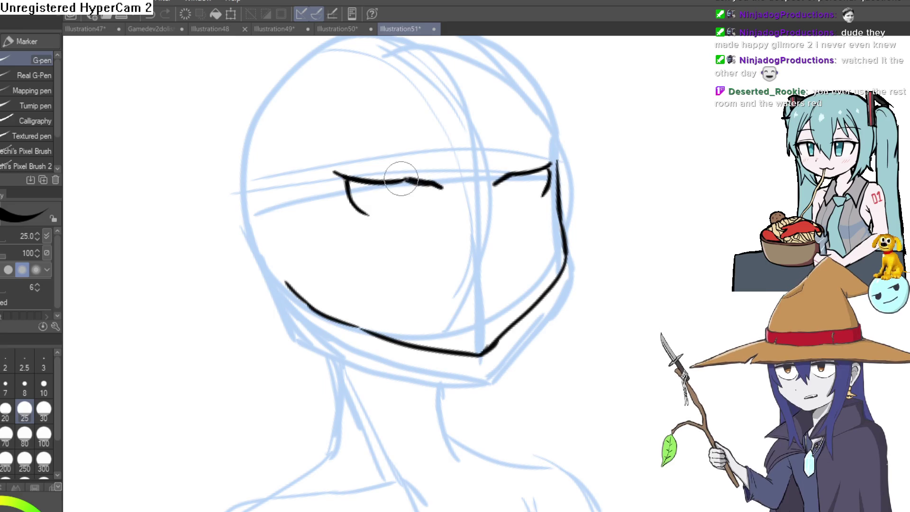
Ink two strokes along the left eye and the left face side, then lasso the left eye.
{"action": "mouse_move", "coordinate": [370, 147]}
{"action": "left_mouse_down"}
{"action": "mouse_move", "coordinate": [619, 248]}
{"action": "mouse_move", "coordinate": [502, 219]}
{"action": "mouse_move", "coordinate": [460, 177]}
{"action": "mouse_move", "coordinate": [427, 210]}
{"action": "mouse_move", "coordinate": [431, 230]}
{"action": "left_mouse_up"}
{"action": "mouse_move", "coordinate": [488, 173]}
{"action": "left_mouse_down"}
{"action": "mouse_move", "coordinate": [382, 210]}
{"action": "mouse_move", "coordinate": [609, 157]}
{"action": "mouse_move", "coordinate": [548, 269]}
{"action": "mouse_move", "coordinate": [579, 254]}
{"action": "left_mouse_up"}
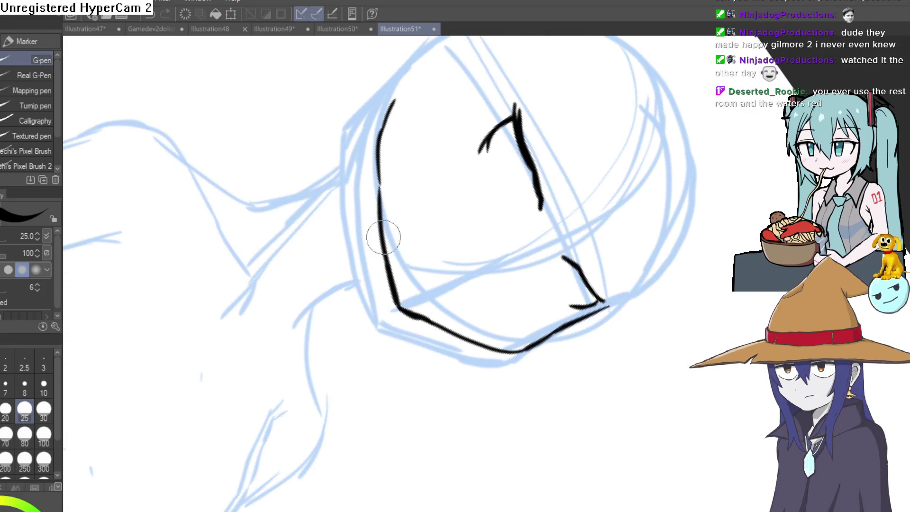
{"action": "left_click_drag", "start_coordinate": [384, 174], "coordinate": [412, 105]}
{"action": "key", "text": "e"}
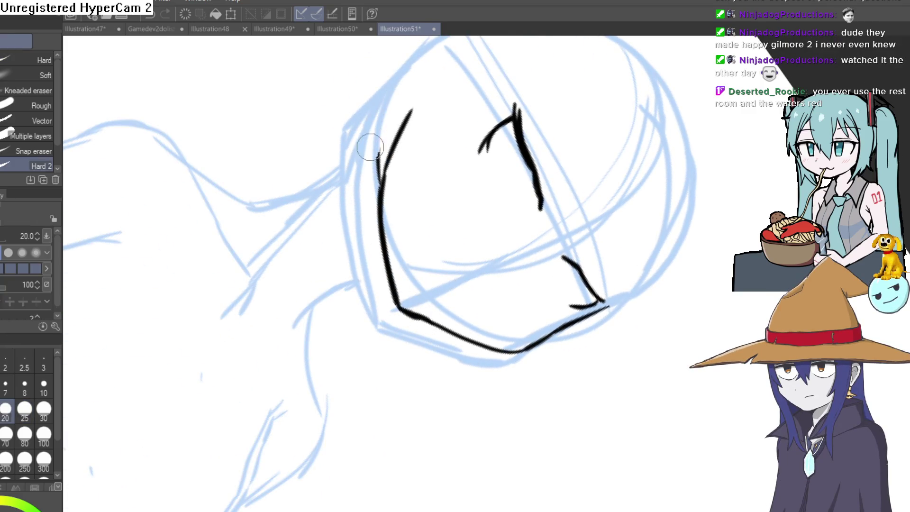
{"action": "key", "text": "e"}
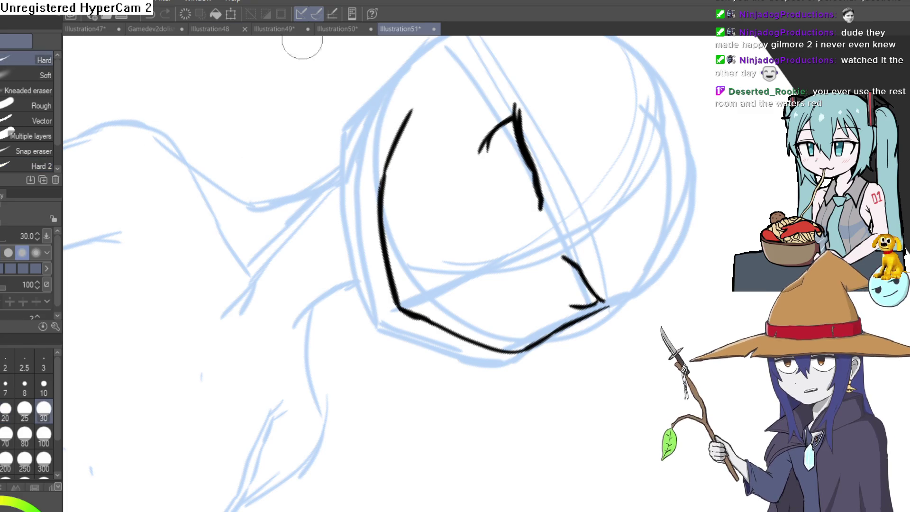
{"action": "key", "text": "p"}
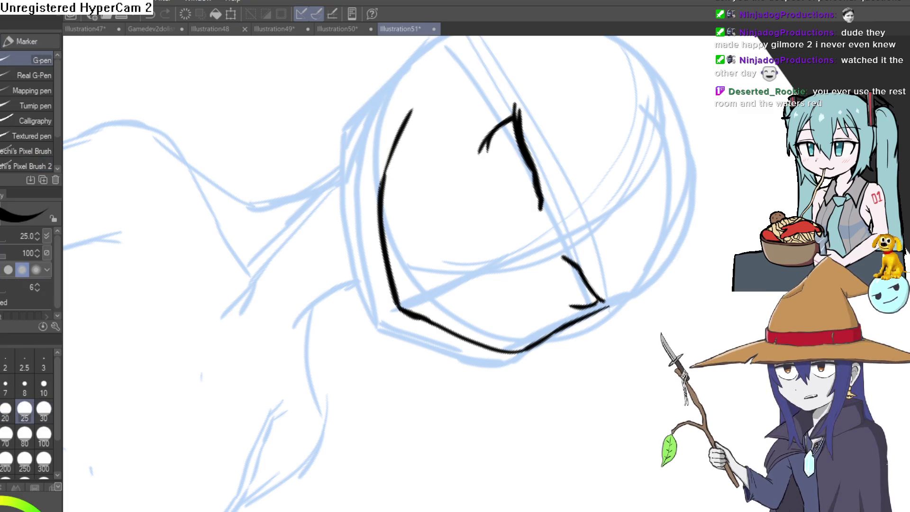
{"action": "mouse_move", "coordinate": [570, 146]}
{"action": "left_mouse_down"}
{"action": "mouse_move", "coordinate": [601, 172]}
{"action": "mouse_move", "coordinate": [474, 133]}
{"action": "left_mouse_up"}
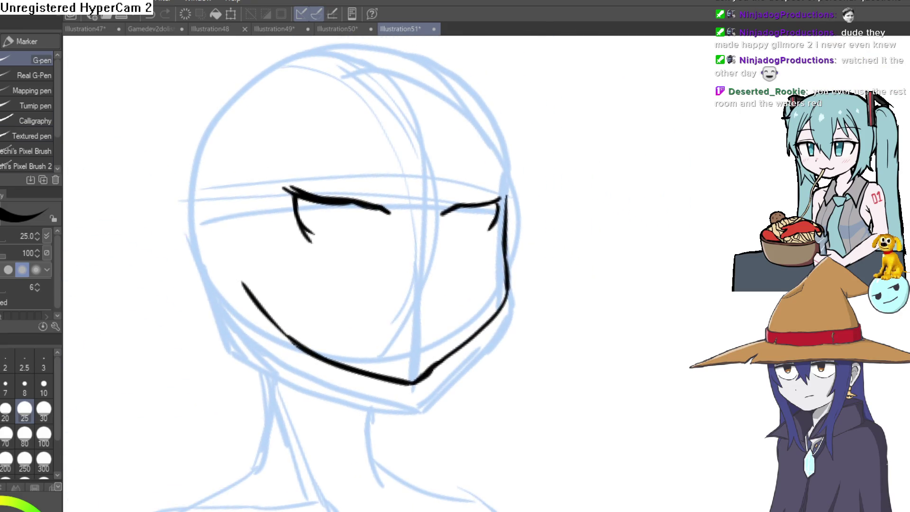
{"action": "key", "text": "m"}
{"action": "left_click_drag", "start_coordinate": [326, 154], "coordinate": [401, 174]}
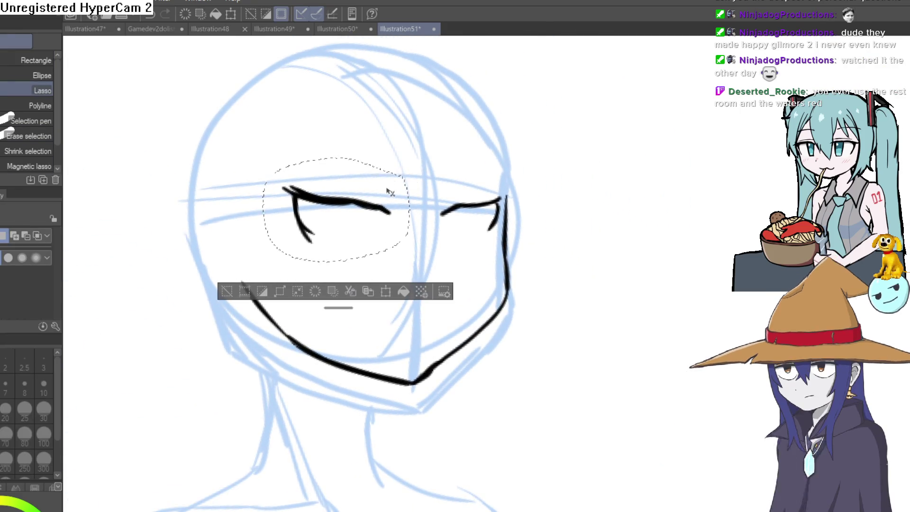
Use Scale/Rotate to shift the selected left eye slightly left and tilt it, then deselect.
{"action": "key", "text": "ctrl+r"}
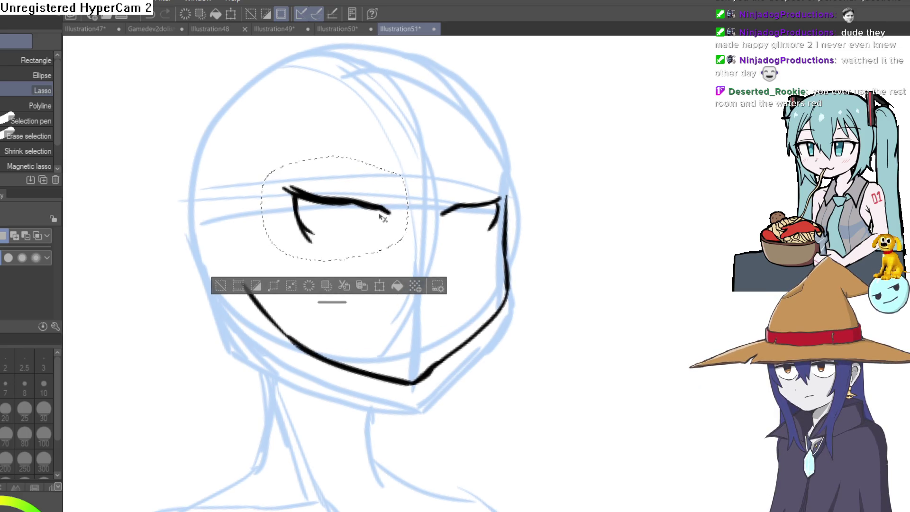
{"action": "key", "text": "ctrl+t"}
{"action": "left_click_drag", "start_coordinate": [385, 218], "coordinate": [371, 215]}
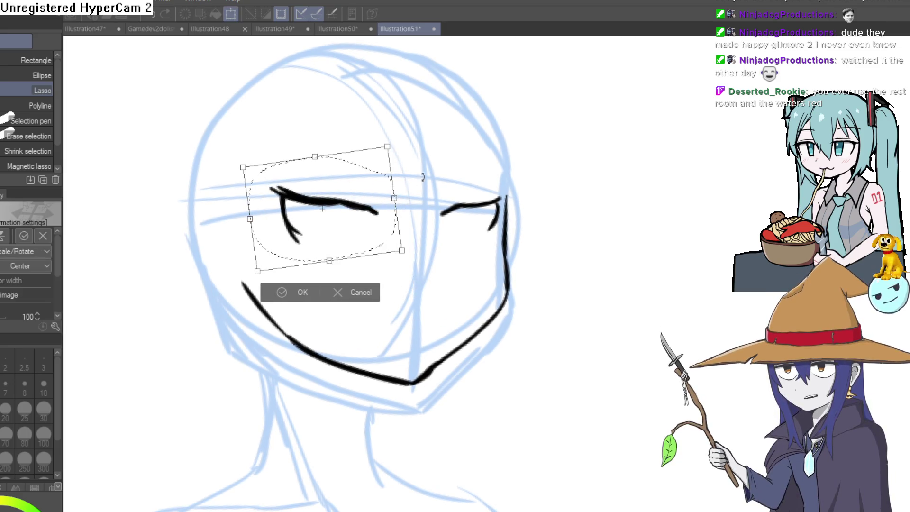
{"action": "left_click", "coordinate": [355, 291]}
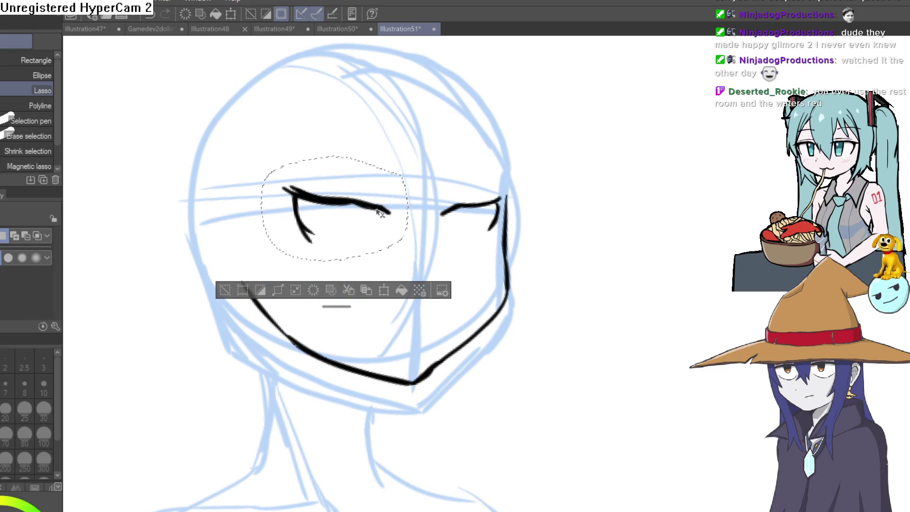
{"action": "key", "text": "ctrl+t"}
{"action": "left_click_drag", "start_coordinate": [378, 210], "coordinate": [370, 216]}
{"action": "left_click", "coordinate": [289, 295]}
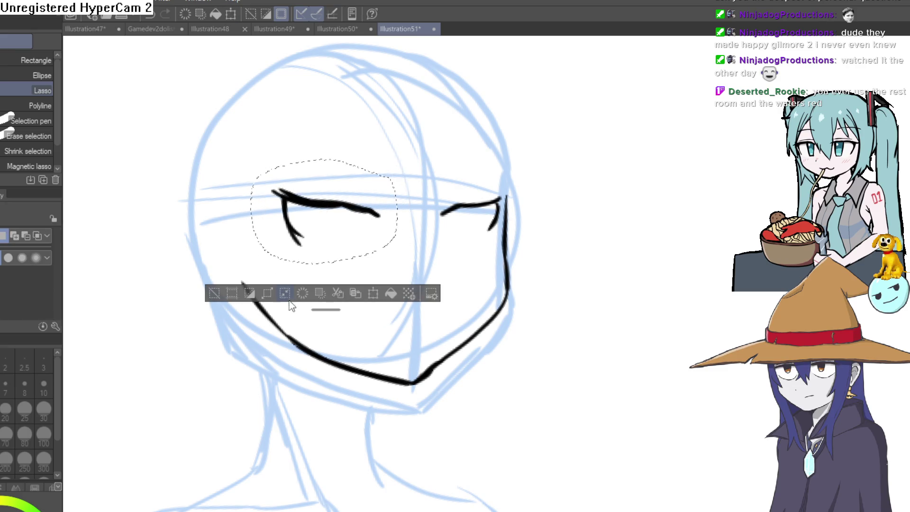
{"action": "left_click", "coordinate": [221, 291]}
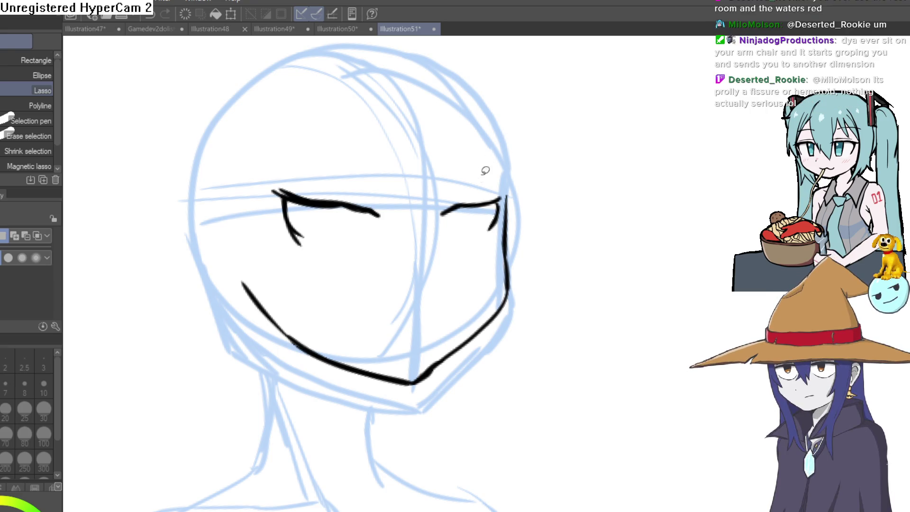
{"action": "left_click_drag", "start_coordinate": [462, 232], "coordinate": [458, 256]}
Erase the thick hook atop the eye line and redraw the corner where the lines meet.
{"action": "scroll", "coordinate": [432, 246], "scroll_direction": "up", "scroll_amount": 3}
{"action": "key", "text": "e"}
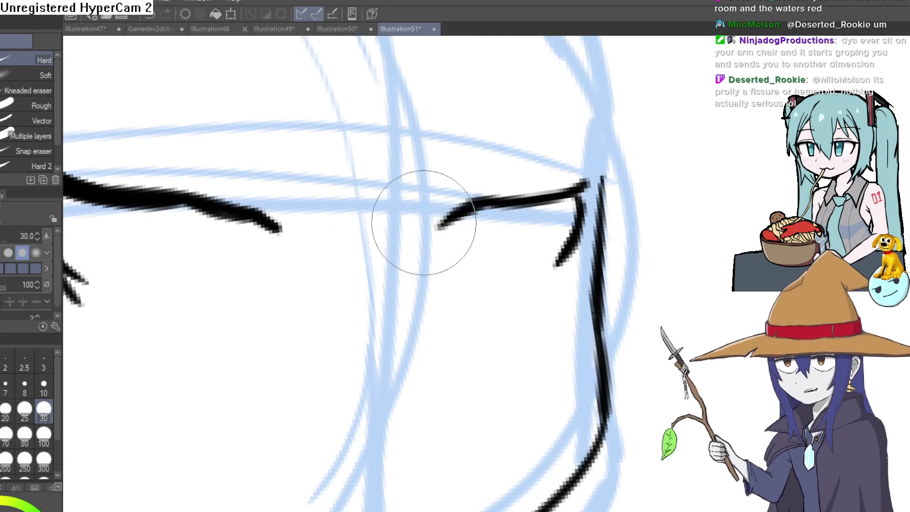
{"action": "left_click_drag", "start_coordinate": [451, 198], "coordinate": [532, 166]}
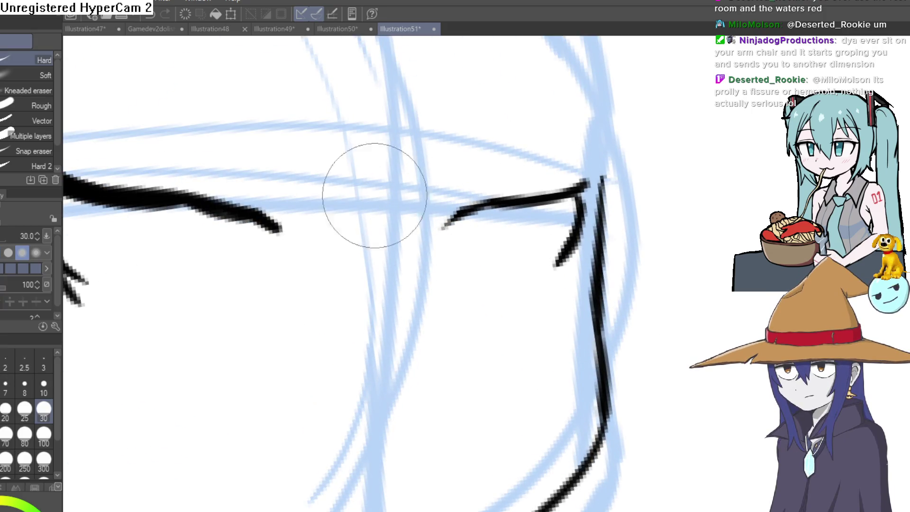
{"action": "key", "text": "p"}
{"action": "mouse_move", "coordinate": [372, 172]}
{"action": "left_mouse_down"}
{"action": "mouse_move", "coordinate": [508, 163]}
{"action": "mouse_move", "coordinate": [406, 209]}
{"action": "mouse_move", "coordinate": [467, 158]}
{"action": "mouse_move", "coordinate": [488, 233]}
{"action": "left_mouse_up"}
{"action": "scroll", "coordinate": [550, 175], "scroll_direction": "up", "scroll_amount": 2}
{"action": "key", "text": "ctrl+z"}
{"action": "mouse_move", "coordinate": [532, 193]}
{"action": "left_mouse_down"}
{"action": "mouse_move", "coordinate": [559, 112]}
{"action": "mouse_move", "coordinate": [549, 183]}
{"action": "left_mouse_up"}
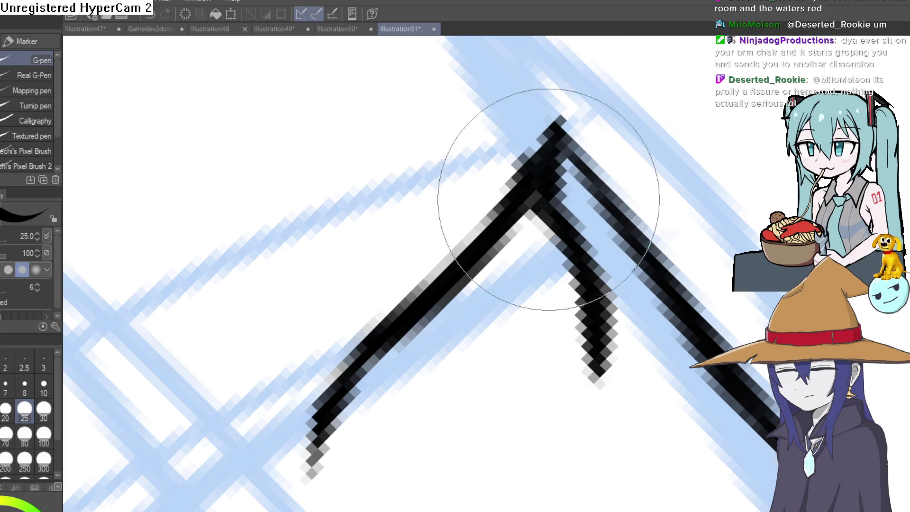
Redraw the corner's inner arm shorter, then extend it upward.
{"action": "left_click_drag", "start_coordinate": [600, 274], "coordinate": [569, 346]}
{"action": "scroll", "coordinate": [568, 346], "scroll_direction": "down", "scroll_amount": 2}
{"action": "scroll", "coordinate": [615, 244], "scroll_direction": "up", "scroll_amount": 2}
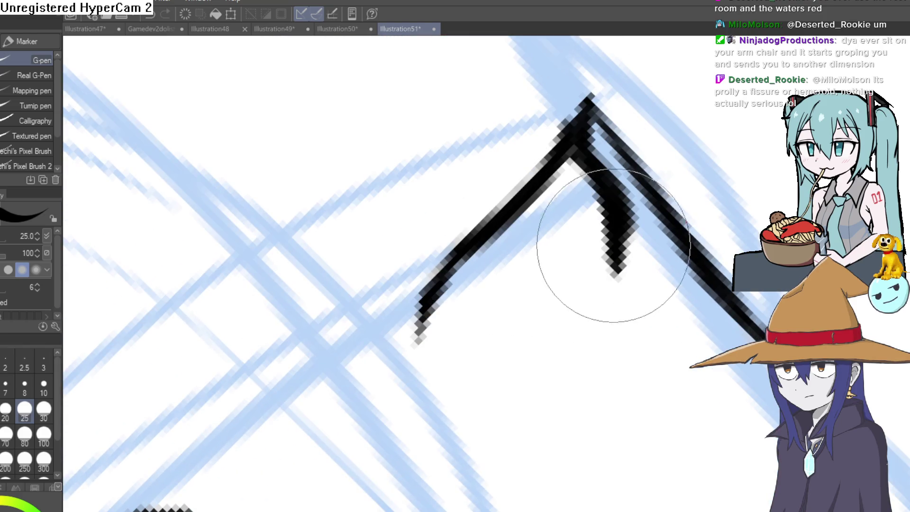
{"action": "mouse_move", "coordinate": [610, 285]}
{"action": "left_mouse_down"}
{"action": "mouse_move", "coordinate": [540, 334]}
{"action": "mouse_move", "coordinate": [634, 193]}
{"action": "mouse_move", "coordinate": [451, 197]}
{"action": "mouse_move", "coordinate": [677, 294]}
{"action": "mouse_move", "coordinate": [618, 184]}
{"action": "left_mouse_up"}
{"action": "scroll", "coordinate": [619, 185], "scroll_direction": "down", "scroll_amount": 3}
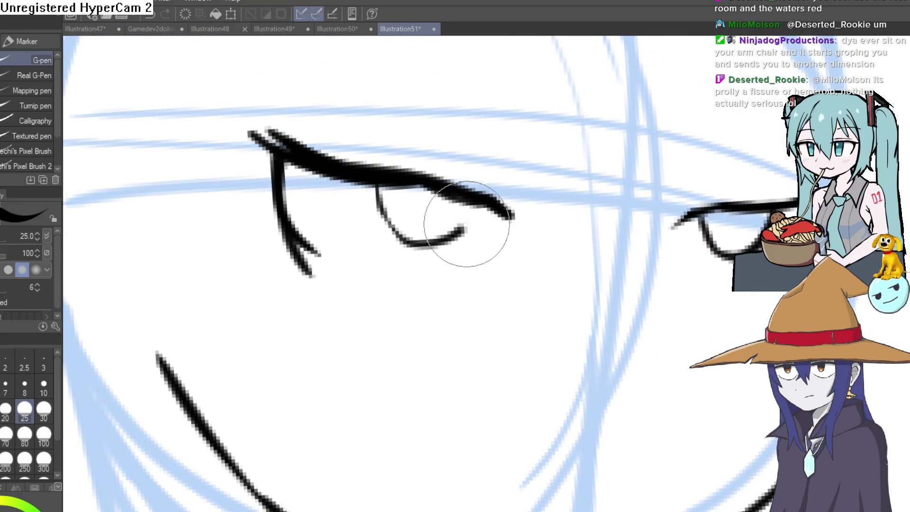
{"action": "left_click_drag", "start_coordinate": [755, 164], "coordinate": [758, 124]}
Thicken the U-shaped lower eyelid and erase the forked tail of the left stroke.
{"action": "left_click_drag", "start_coordinate": [388, 149], "coordinate": [481, 164]}
{"action": "key", "text": "e"}
{"action": "left_click_drag", "start_coordinate": [303, 223], "coordinate": [346, 237]}
{"action": "mouse_move", "coordinate": [352, 189]}
{"action": "left_mouse_down"}
{"action": "mouse_move", "coordinate": [592, 240]}
{"action": "mouse_move", "coordinate": [504, 230]}
{"action": "left_mouse_up"}
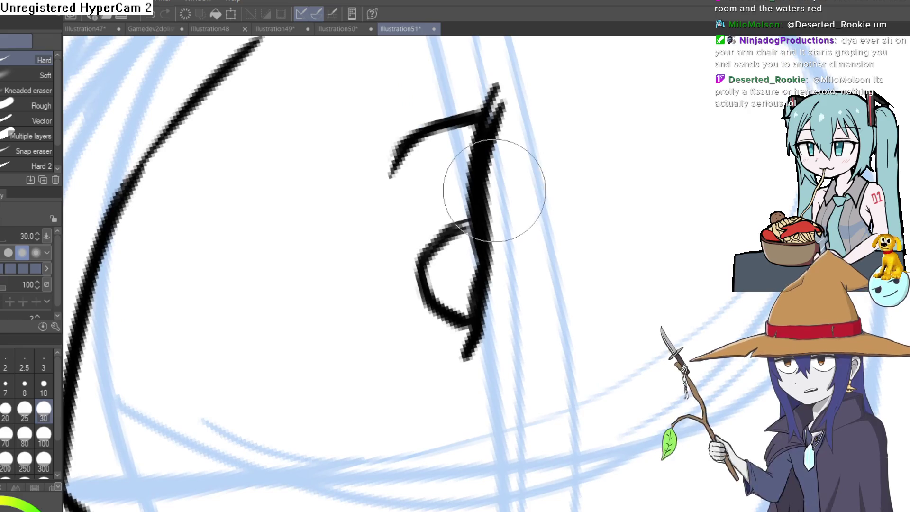
{"action": "scroll", "coordinate": [515, 104], "scroll_direction": "down", "scroll_amount": 5}
{"action": "mouse_move", "coordinate": [521, 123]}
{"action": "left_mouse_down"}
{"action": "mouse_move", "coordinate": [506, 148]}
{"action": "mouse_move", "coordinate": [560, 175]}
{"action": "left_mouse_up"}
Fill in the left eye's pupil in solid black with the pen.
{"action": "key", "text": "p"}
{"action": "scroll", "coordinate": [480, 177], "scroll_direction": "up", "scroll_amount": 3}
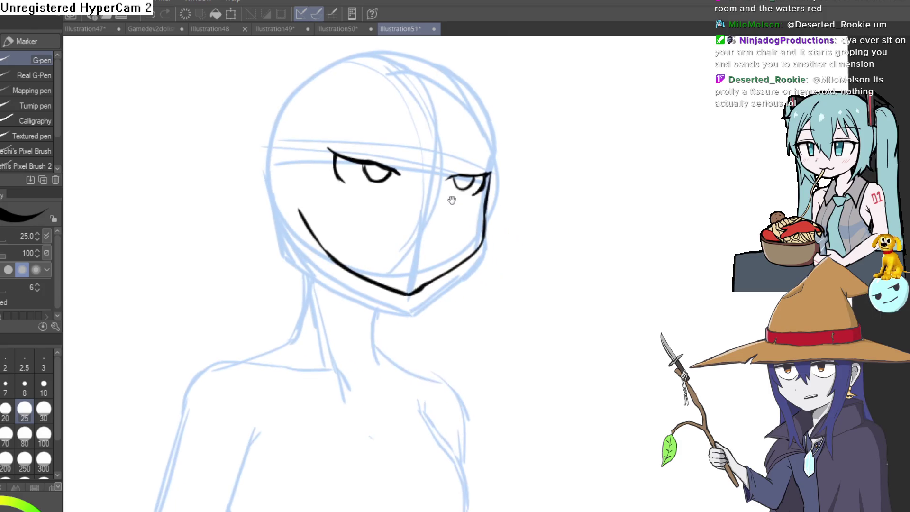
{"action": "left_click_drag", "start_coordinate": [479, 177], "coordinate": [478, 211]}
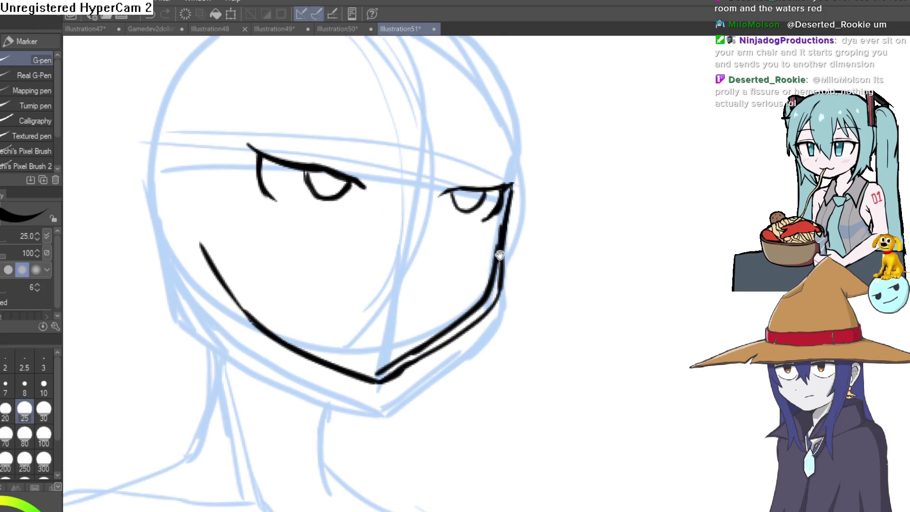
{"action": "left_click_drag", "start_coordinate": [499, 257], "coordinate": [498, 277]}
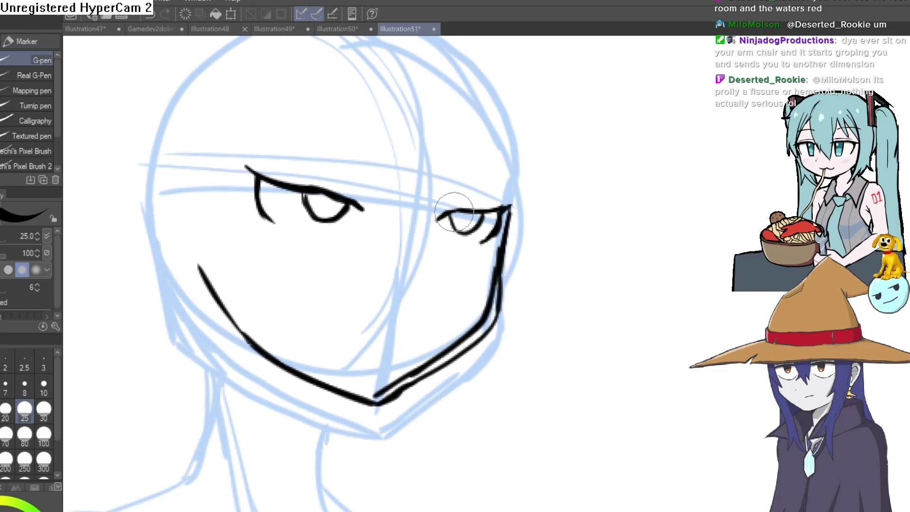
{"action": "scroll", "coordinate": [455, 220], "scroll_direction": "up", "scroll_amount": 3}
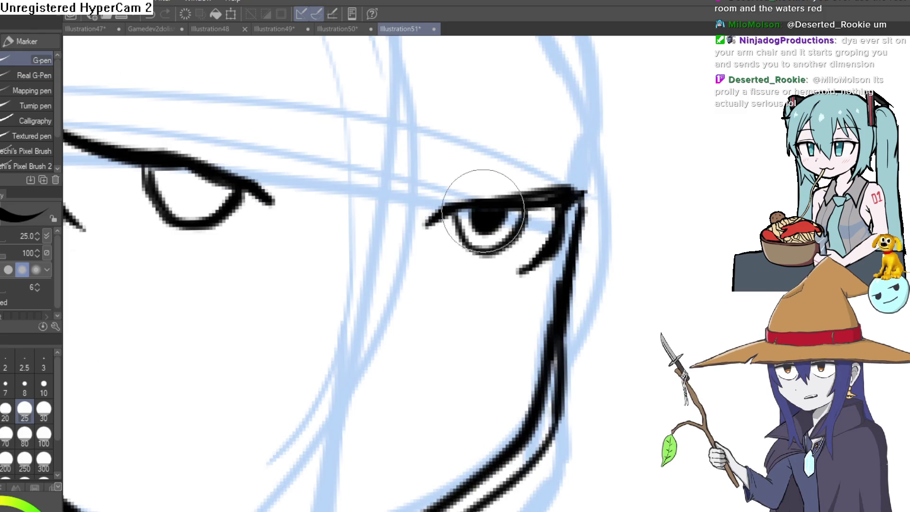
{"action": "left_click_drag", "start_coordinate": [184, 172], "coordinate": [213, 182]}
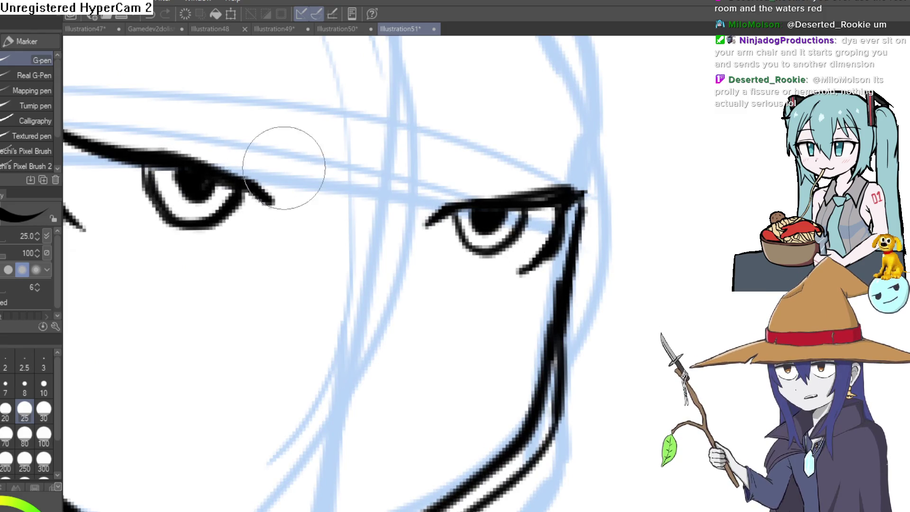
{"action": "scroll", "coordinate": [496, 252], "scroll_direction": "down", "scroll_amount": 3}
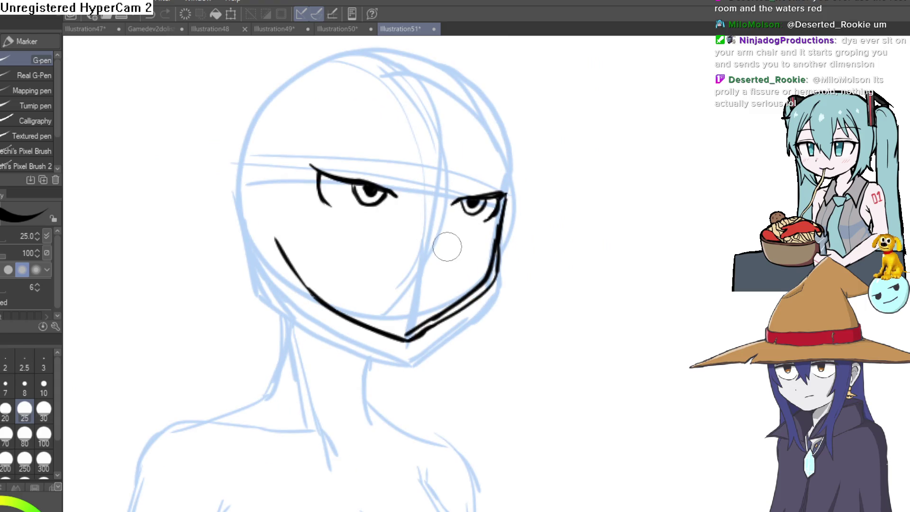
Rotate the canvas toward the jaw and switch to the Hard eraser to trim it.
{"action": "mouse_move", "coordinate": [445, 257]}
{"action": "left_mouse_down"}
{"action": "mouse_move", "coordinate": [474, 227]}
{"action": "mouse_move", "coordinate": [545, 189]}
{"action": "left_mouse_up"}
{"action": "key", "text": "e"}
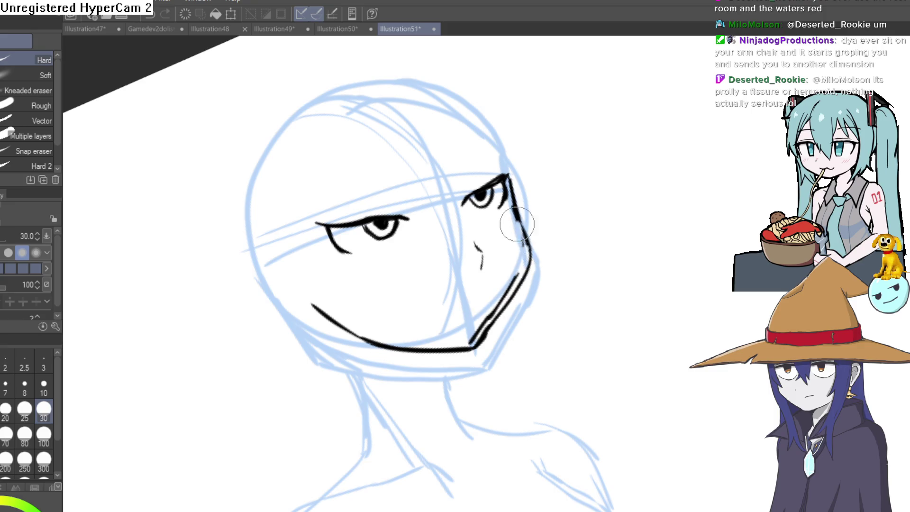
{"action": "mouse_move", "coordinate": [498, 307]}
{"action": "left_mouse_down"}
{"action": "mouse_move", "coordinate": [550, 254]}
{"action": "mouse_move", "coordinate": [540, 280]}
{"action": "left_mouse_up"}
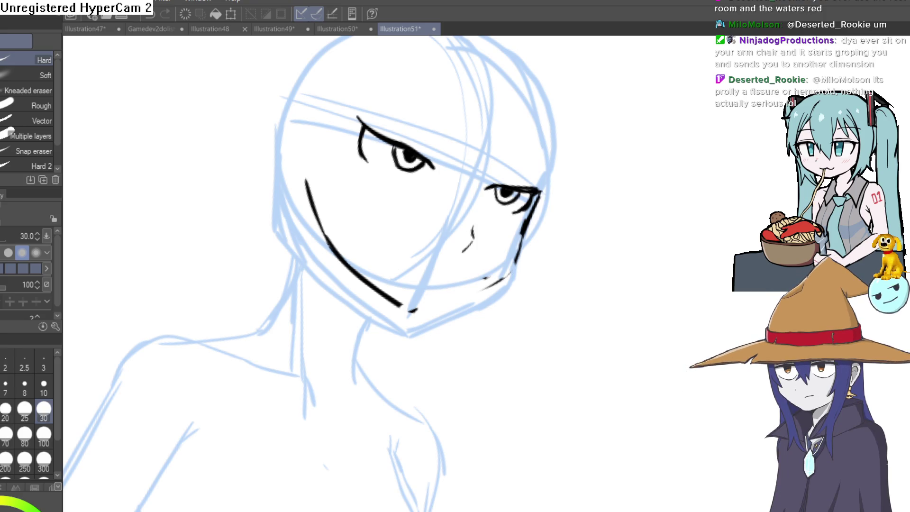
With the G-pen, ink a new lower-lid line under the right eye.
{"action": "key", "text": "p"}
{"action": "mouse_move", "coordinate": [490, 249]}
{"action": "left_mouse_down"}
{"action": "mouse_move", "coordinate": [479, 227]}
{"action": "mouse_move", "coordinate": [493, 209]}
{"action": "left_mouse_up"}
{"action": "scroll", "coordinate": [512, 209], "scroll_direction": "up", "scroll_amount": 3}
{"action": "left_click_drag", "start_coordinate": [598, 152], "coordinate": [532, 122]}
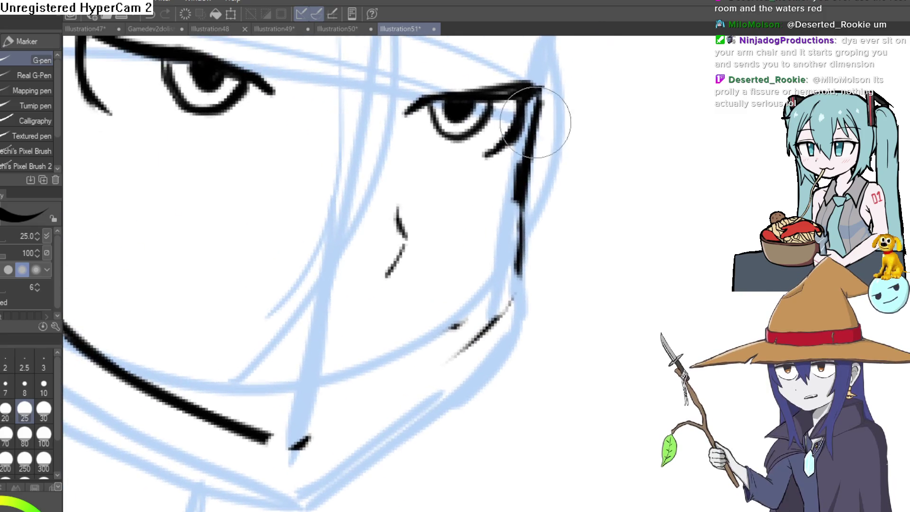
{"action": "mouse_move", "coordinate": [465, 323]}
{"action": "left_mouse_down"}
{"action": "mouse_move", "coordinate": [517, 251]}
{"action": "mouse_move", "coordinate": [545, 230]}
{"action": "mouse_move", "coordinate": [397, 312]}
{"action": "left_mouse_up"}
{"action": "left_click_drag", "start_coordinate": [513, 236], "coordinate": [340, 313]}
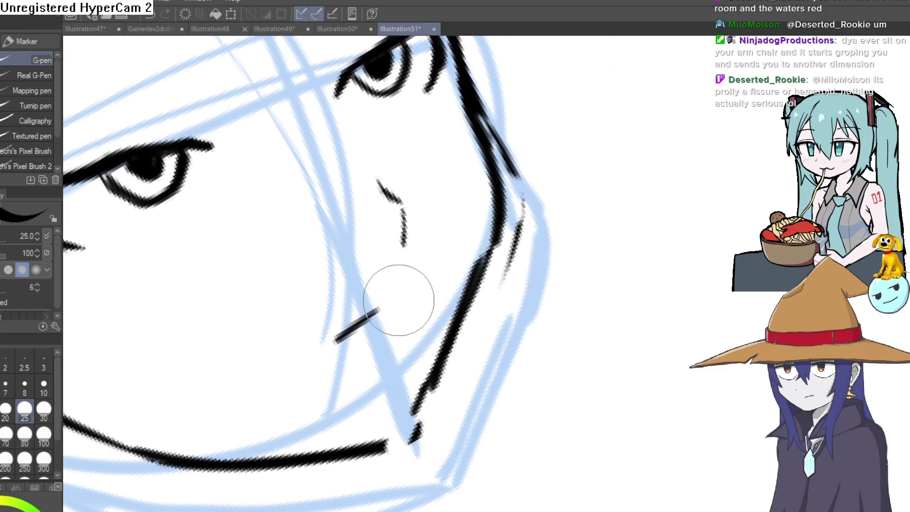
{"action": "mouse_move", "coordinate": [446, 281]}
{"action": "left_mouse_down"}
{"action": "mouse_move", "coordinate": [583, 248]}
{"action": "mouse_move", "coordinate": [609, 258]}
{"action": "mouse_move", "coordinate": [605, 291]}
{"action": "mouse_move", "coordinate": [621, 193]}
{"action": "mouse_move", "coordinate": [486, 209]}
{"action": "left_mouse_up"}
{"action": "mouse_move", "coordinate": [412, 280]}
{"action": "left_mouse_down"}
{"action": "mouse_move", "coordinate": [466, 227]}
{"action": "mouse_move", "coordinate": [463, 341]}
{"action": "mouse_move", "coordinate": [502, 246]}
{"action": "mouse_move", "coordinate": [529, 285]}
{"action": "left_mouse_up"}
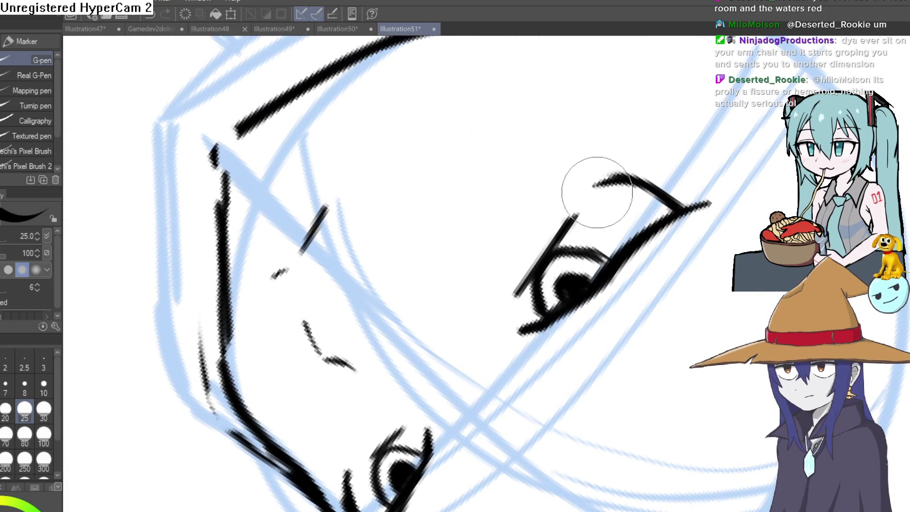
With the Hard eraser, clean faint grey remnants beside the upper stroke and left jaw stroke.
{"action": "mouse_move", "coordinate": [585, 142]}
{"action": "left_mouse_down"}
{"action": "mouse_move", "coordinate": [563, 239]}
{"action": "mouse_move", "coordinate": [739, 203]}
{"action": "mouse_move", "coordinate": [652, 232]}
{"action": "mouse_move", "coordinate": [624, 277]}
{"action": "left_mouse_up"}
{"action": "scroll", "coordinate": [563, 240], "scroll_direction": "down", "scroll_amount": 5}
{"action": "scroll", "coordinate": [614, 187], "scroll_direction": "up", "scroll_amount": 5}
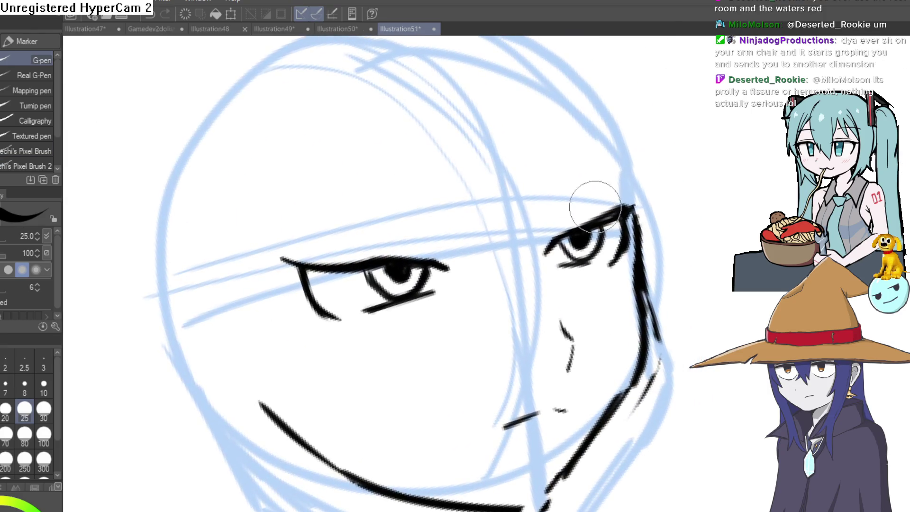
{"action": "mouse_move", "coordinate": [696, 185]}
{"action": "left_mouse_down"}
{"action": "mouse_move", "coordinate": [606, 209]}
{"action": "mouse_move", "coordinate": [615, 168]}
{"action": "left_mouse_up"}
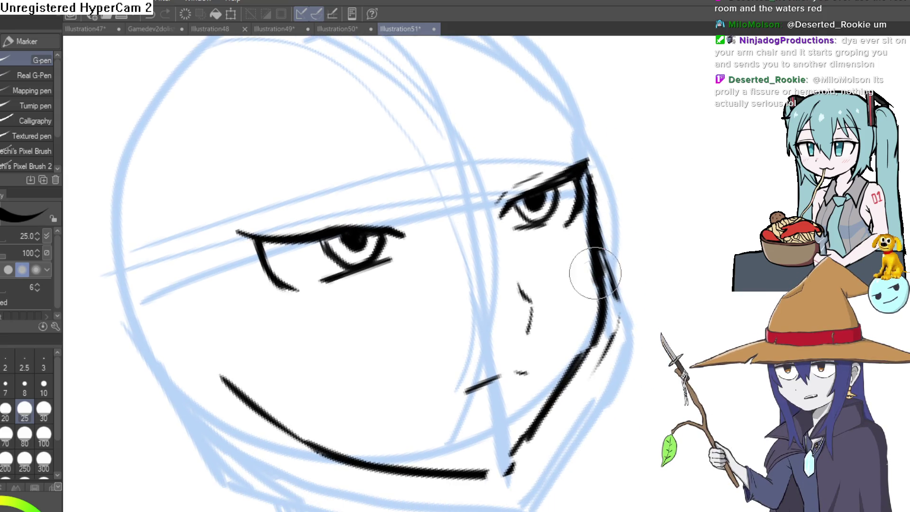
{"action": "left_click_drag", "start_coordinate": [598, 336], "coordinate": [607, 245]}
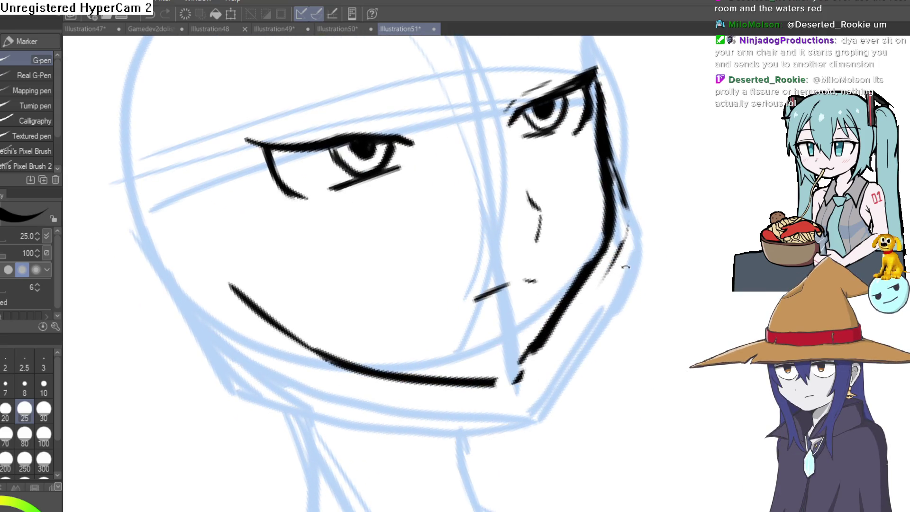
{"action": "left_click_drag", "start_coordinate": [612, 276], "coordinate": [440, 356]}
{"action": "left_click_drag", "start_coordinate": [470, 243], "coordinate": [470, 274]}
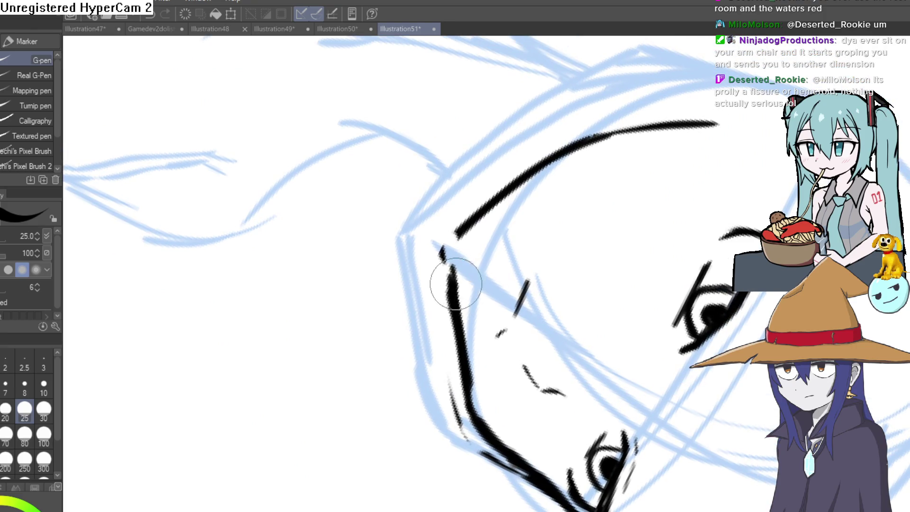
{"action": "key", "text": "e"}
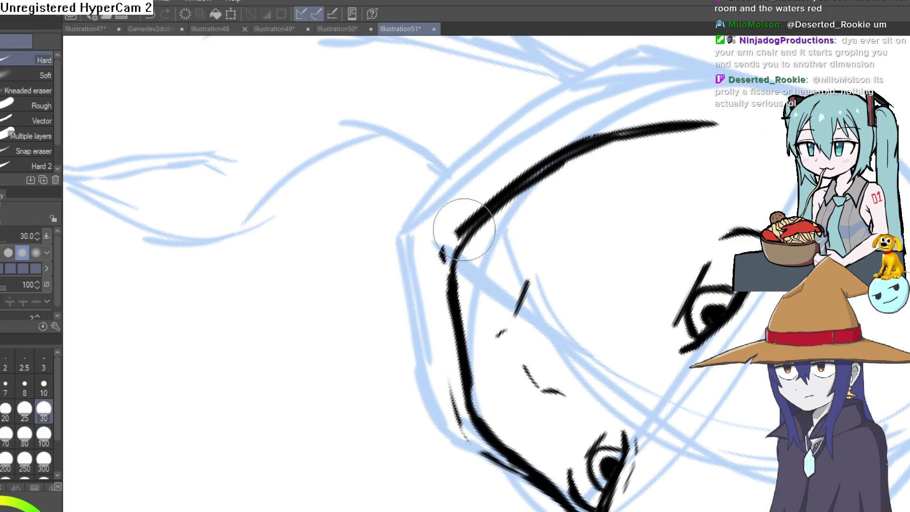
{"action": "left_click_drag", "start_coordinate": [457, 232], "coordinate": [601, 131]}
{"action": "left_click_drag", "start_coordinate": [685, 131], "coordinate": [707, 95]}
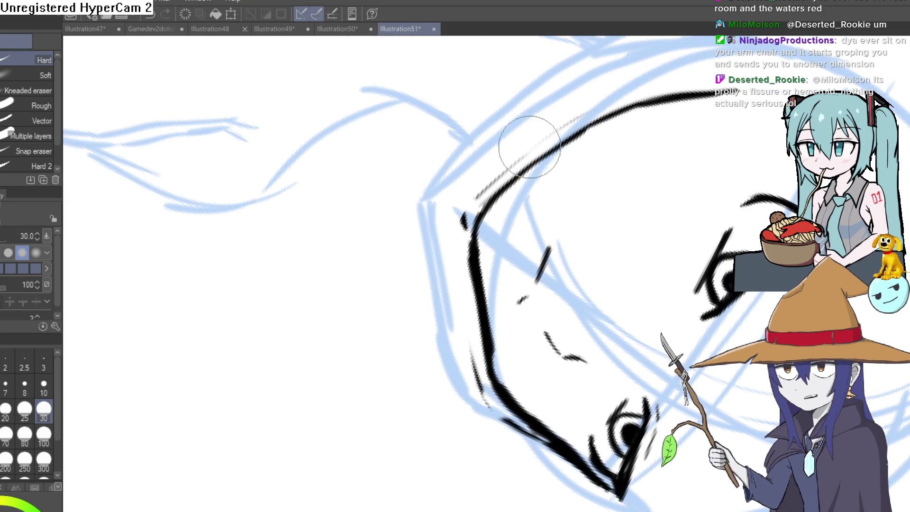
{"action": "left_click_drag", "start_coordinate": [505, 171], "coordinate": [514, 163]}
{"action": "mouse_move", "coordinate": [457, 246]}
{"action": "left_mouse_down"}
{"action": "mouse_move", "coordinate": [465, 244]}
{"action": "mouse_move", "coordinate": [472, 285]}
{"action": "mouse_move", "coordinate": [465, 345]}
{"action": "mouse_move", "coordinate": [503, 428]}
{"action": "left_mouse_up"}
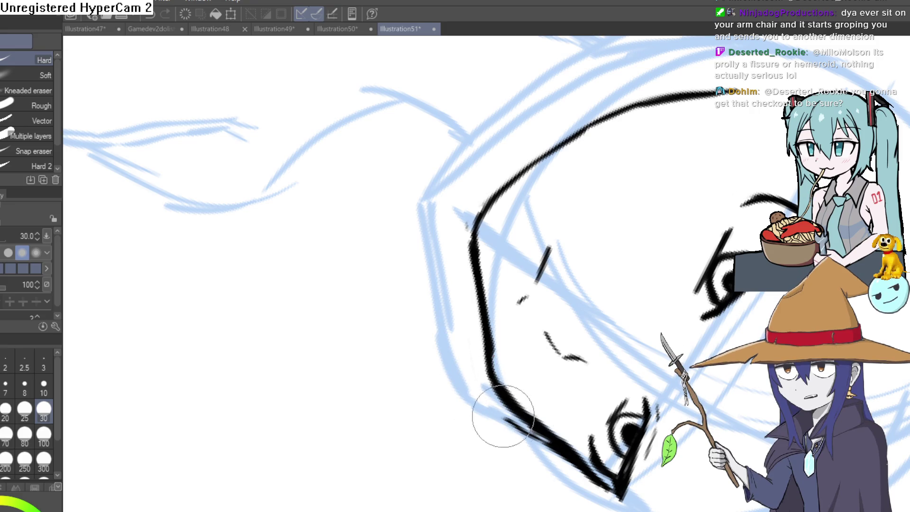
{"action": "scroll", "coordinate": [643, 277], "scroll_direction": "down", "scroll_amount": 6}
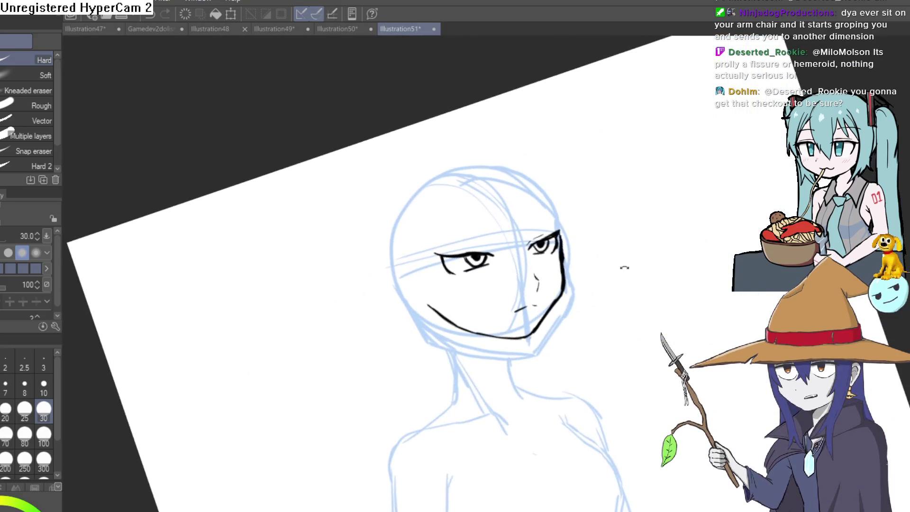
Erase the small nose strokes with the Hard eraser.
{"action": "left_click_drag", "start_coordinate": [616, 272], "coordinate": [613, 268]}
{"action": "key", "text": "p"}
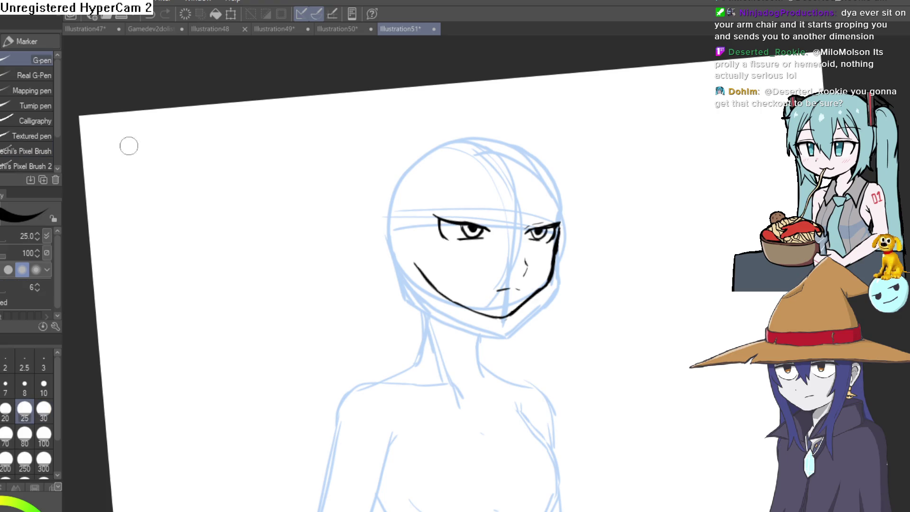
{"action": "scroll", "coordinate": [528, 202], "scroll_direction": "up", "scroll_amount": 5}
{"action": "mouse_move", "coordinate": [546, 214]}
{"action": "left_mouse_down"}
{"action": "mouse_move", "coordinate": [543, 227]}
{"action": "mouse_move", "coordinate": [575, 228]}
{"action": "mouse_move", "coordinate": [580, 208]}
{"action": "left_mouse_up"}
{"action": "scroll", "coordinate": [521, 217], "scroll_direction": "up", "scroll_amount": 5}
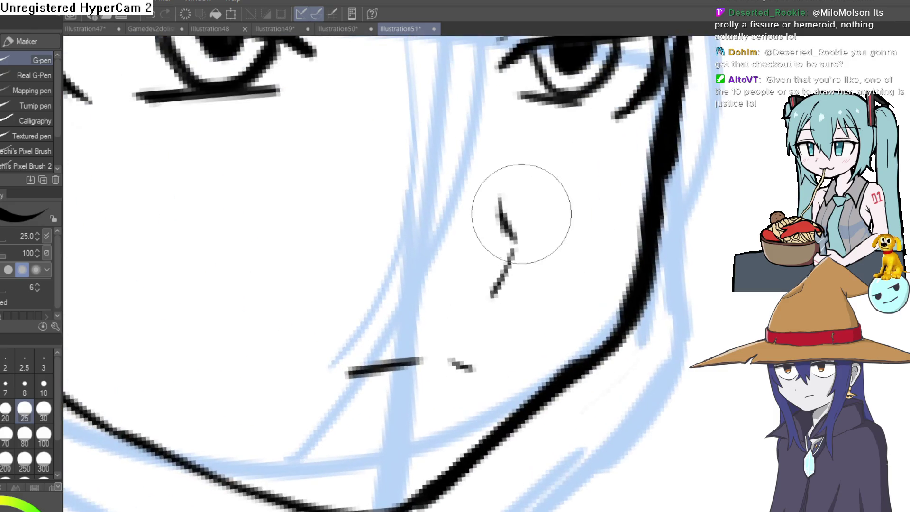
{"action": "key", "text": "e"}
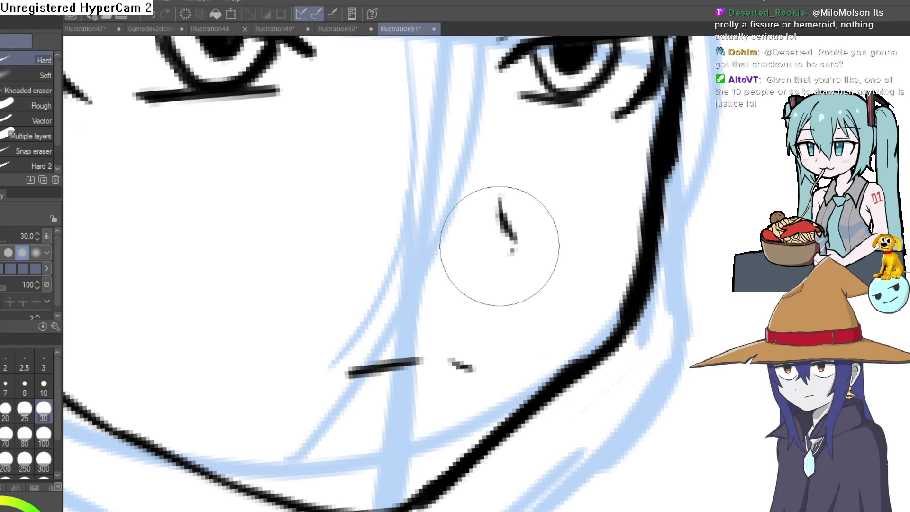
{"action": "scroll", "coordinate": [496, 178], "scroll_direction": "down", "scroll_amount": 5}
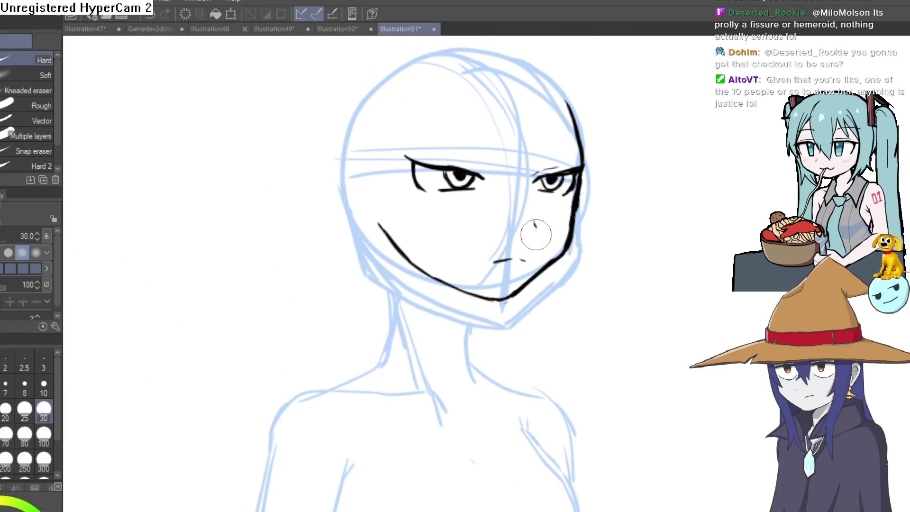
{"action": "left_click_drag", "start_coordinate": [493, 261], "coordinate": [525, 256]}
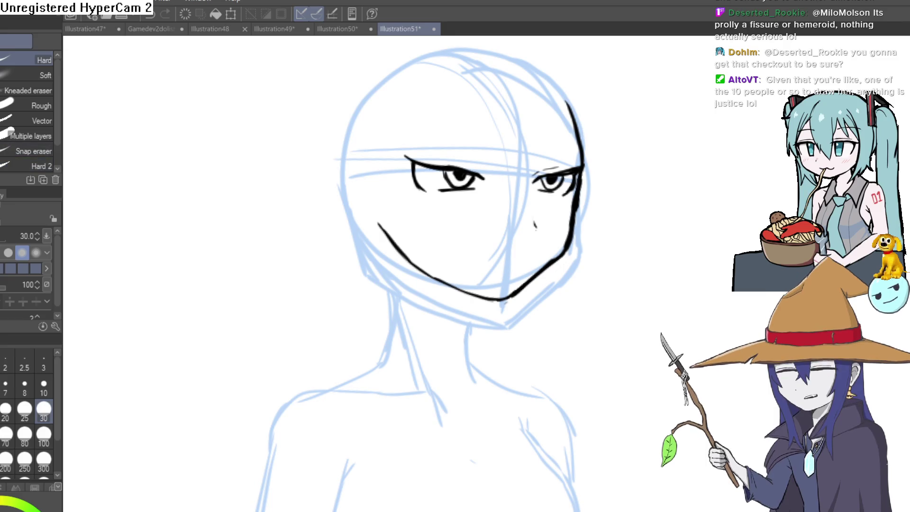
With the G-pen, extend the short cheek stroke up and to the right.
{"action": "key", "text": "p"}
{"action": "scroll", "coordinate": [509, 227], "scroll_direction": "up", "scroll_amount": 5}
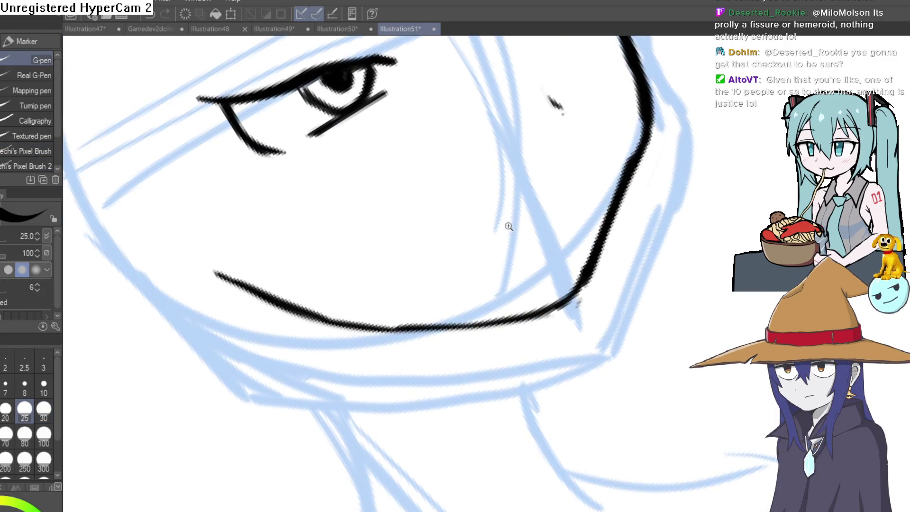
{"action": "scroll", "coordinate": [510, 226], "scroll_direction": "up", "scroll_amount": 5}
{"action": "mouse_move", "coordinate": [510, 249]}
{"action": "left_mouse_down"}
{"action": "mouse_move", "coordinate": [485, 286]}
{"action": "mouse_move", "coordinate": [520, 254]}
{"action": "left_mouse_up"}
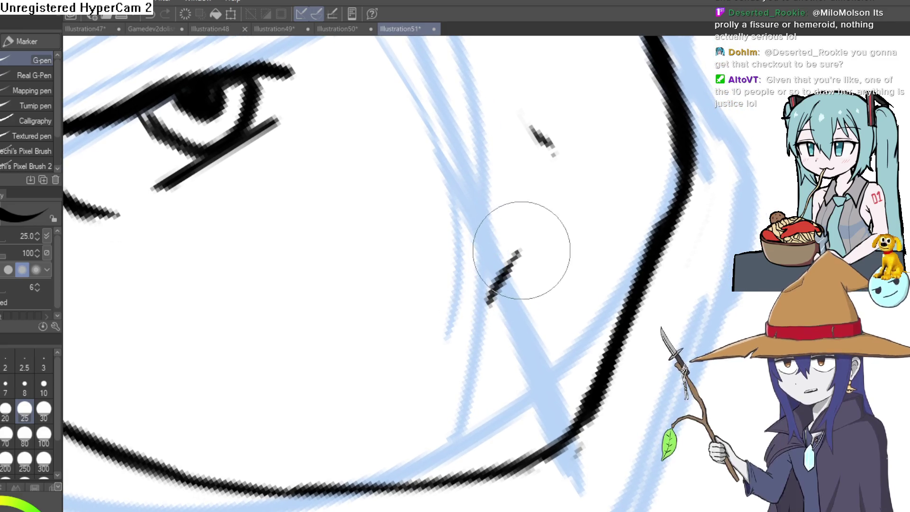
{"action": "left_click_drag", "start_coordinate": [568, 226], "coordinate": [583, 218]}
Darken the chin line by inking over it.
{"action": "mouse_move", "coordinate": [549, 257]}
{"action": "left_mouse_down"}
{"action": "mouse_move", "coordinate": [565, 226]}
{"action": "mouse_move", "coordinate": [655, 258]}
{"action": "mouse_move", "coordinate": [632, 213]}
{"action": "left_mouse_up"}
{"action": "scroll", "coordinate": [566, 226], "scroll_direction": "down", "scroll_amount": 3}
{"action": "scroll", "coordinate": [522, 240], "scroll_direction": "down", "scroll_amount": 2}
{"action": "scroll", "coordinate": [642, 260], "scroll_direction": "up", "scroll_amount": 3}
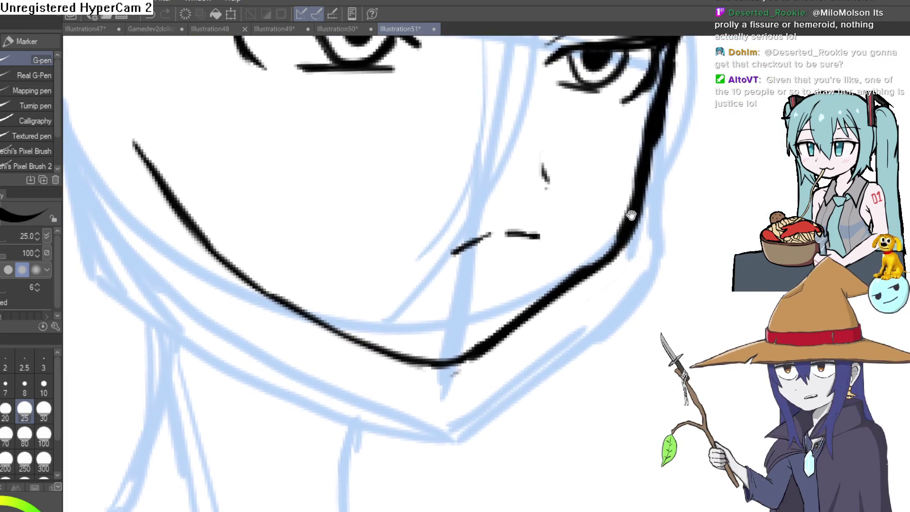
{"action": "mouse_move", "coordinate": [511, 311]}
{"action": "left_mouse_down"}
{"action": "mouse_move", "coordinate": [620, 291]}
{"action": "mouse_move", "coordinate": [411, 415]}
{"action": "left_mouse_up"}
Erase part of the upper stroke to trim it.
{"action": "mouse_move", "coordinate": [389, 284]}
{"action": "left_mouse_down"}
{"action": "mouse_move", "coordinate": [400, 309]}
{"action": "mouse_move", "coordinate": [352, 363]}
{"action": "left_mouse_up"}
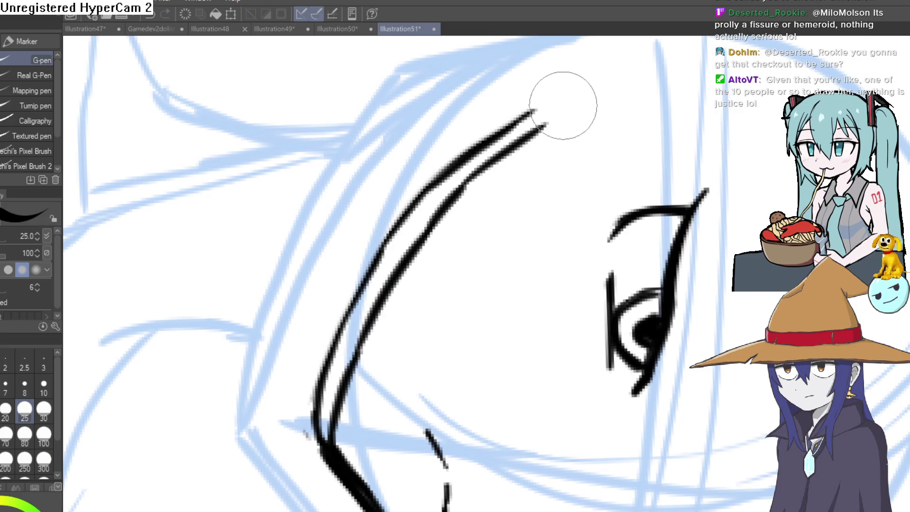
{"action": "key", "text": "e"}
{"action": "left_click_drag", "start_coordinate": [565, 106], "coordinate": [446, 179]}
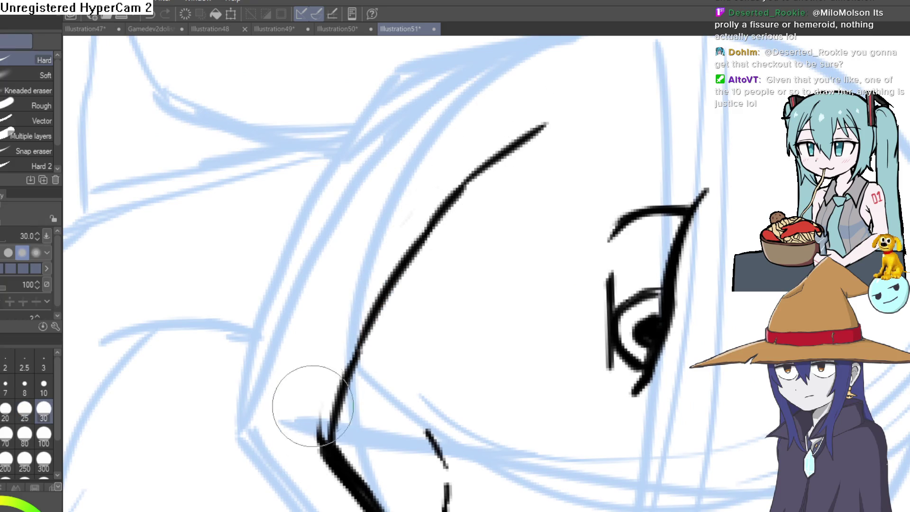
{"action": "scroll", "coordinate": [323, 452], "scroll_direction": "down", "scroll_amount": 5}
Lasso-select the inked head with a loose freehand loop.
{"action": "mouse_move", "coordinate": [323, 452]}
{"action": "left_mouse_down"}
{"action": "mouse_move", "coordinate": [420, 248]}
{"action": "mouse_move", "coordinate": [616, 265]}
{"action": "mouse_move", "coordinate": [716, 297]}
{"action": "mouse_move", "coordinate": [677, 248]}
{"action": "mouse_move", "coordinate": [676, 273]}
{"action": "mouse_move", "coordinate": [379, 189]}
{"action": "left_mouse_up"}
{"action": "key", "text": "p"}
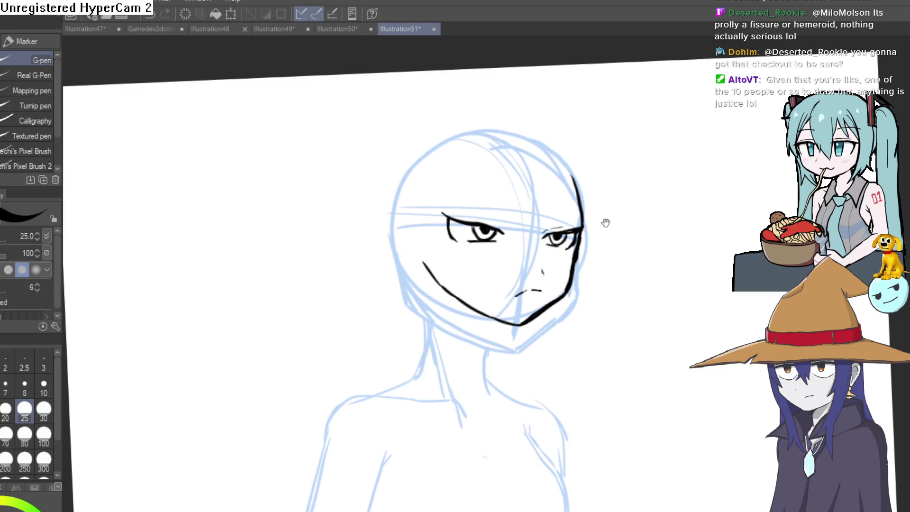
{"action": "scroll", "coordinate": [613, 217], "scroll_direction": "up", "scroll_amount": 5}
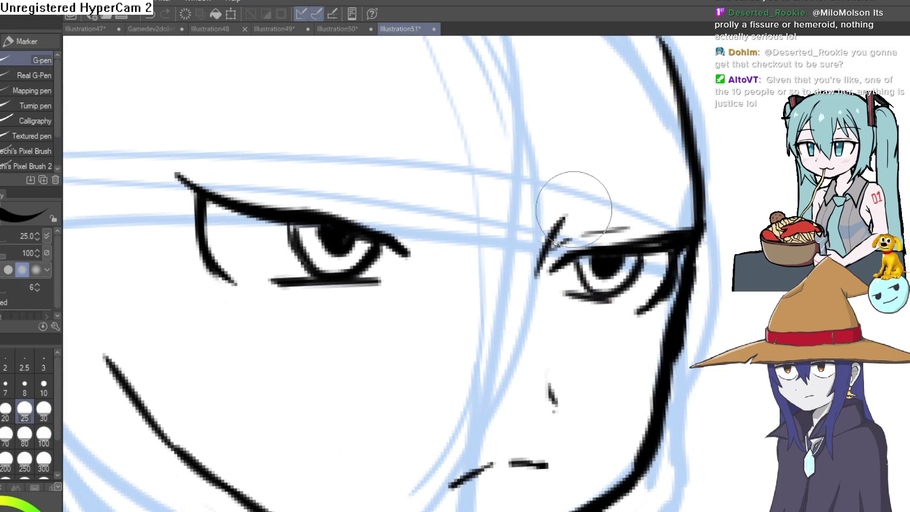
{"action": "scroll", "coordinate": [612, 214], "scroll_direction": "down", "scroll_amount": 4}
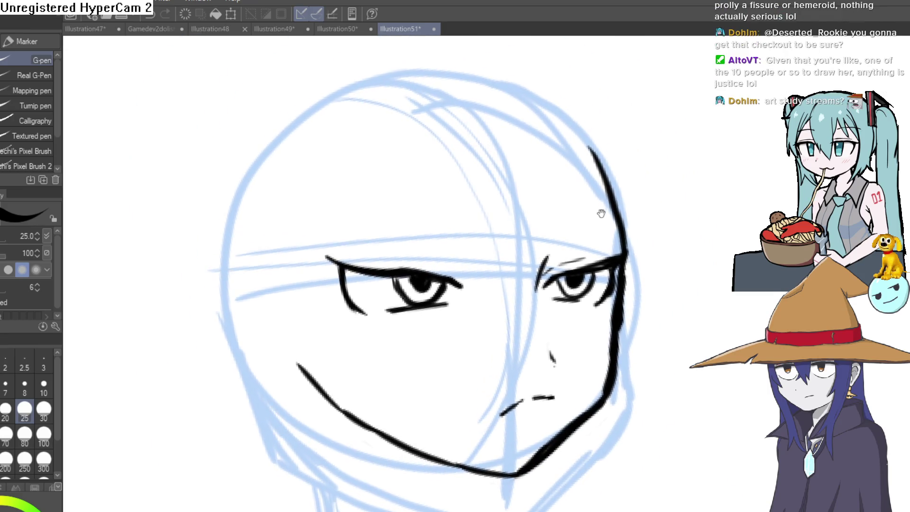
{"action": "mouse_move", "coordinate": [581, 204]}
{"action": "left_mouse_down"}
{"action": "mouse_move", "coordinate": [595, 179]}
{"action": "mouse_move", "coordinate": [630, 175]}
{"action": "mouse_move", "coordinate": [621, 183]}
{"action": "mouse_move", "coordinate": [642, 163]}
{"action": "left_mouse_up"}
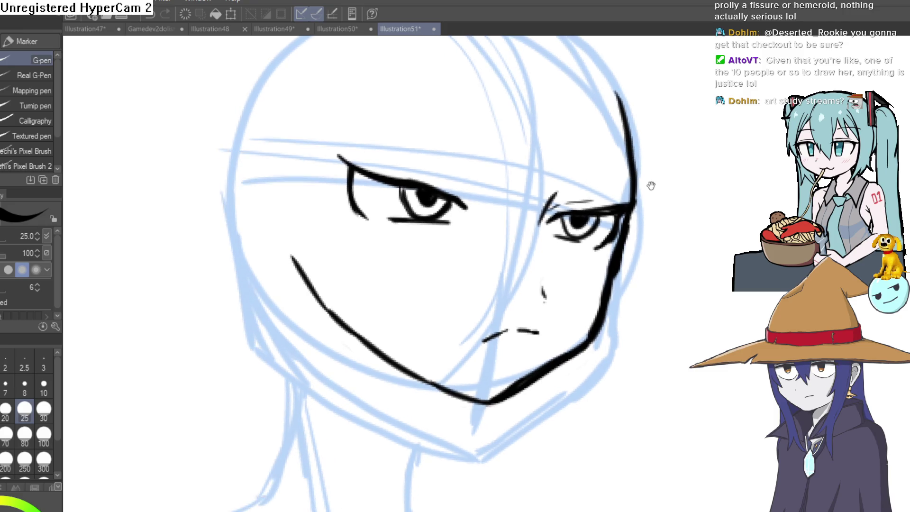
{"action": "scroll", "coordinate": [636, 189], "scroll_direction": "down", "scroll_amount": 4}
{"action": "scroll", "coordinate": [569, 189], "scroll_direction": "up", "scroll_amount": 2}
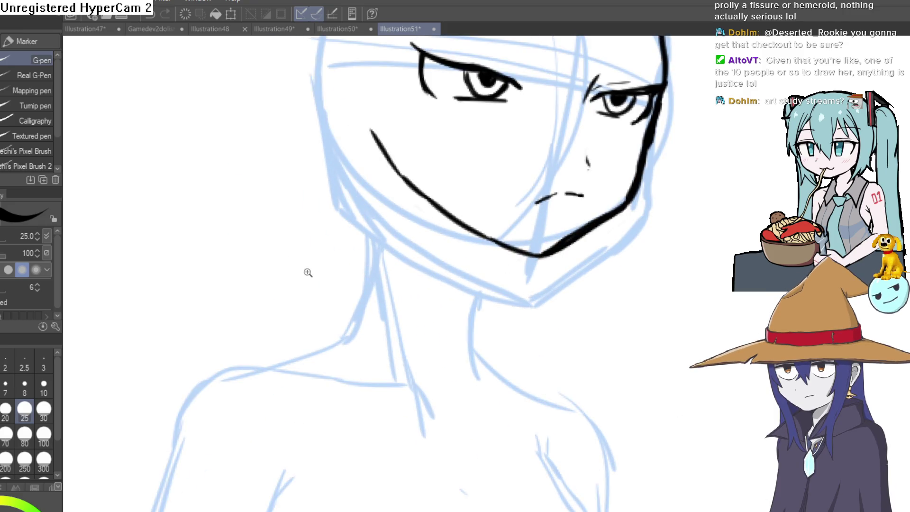
{"action": "scroll", "coordinate": [315, 270], "scroll_direction": "down", "scroll_amount": 3}
{"action": "key", "text": "m"}
{"action": "mouse_move", "coordinate": [549, 89]}
{"action": "left_mouse_down"}
{"action": "mouse_move", "coordinate": [284, 257]}
{"action": "mouse_move", "coordinate": [544, 117]}
{"action": "left_mouse_up"}
Transform the selected head into place with Ctrl+T, confirm it, and clear the selection.
{"action": "key", "text": "ctrl+t"}
{"action": "mouse_move", "coordinate": [476, 246]}
{"action": "left_mouse_down"}
{"action": "mouse_move", "coordinate": [479, 263]}
{"action": "mouse_move", "coordinate": [471, 254]}
{"action": "mouse_move", "coordinate": [459, 275]}
{"action": "mouse_move", "coordinate": [461, 264]}
{"action": "left_mouse_up"}
{"action": "left_click", "coordinate": [427, 368]}
{"action": "key", "text": "ctrl+t"}
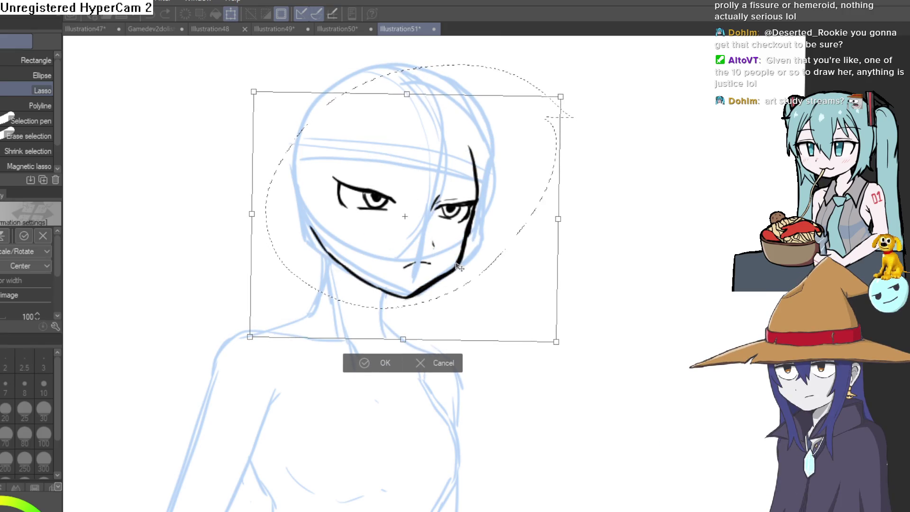
{"action": "left_click", "coordinate": [382, 368]}
{"action": "left_click", "coordinate": [294, 358]}
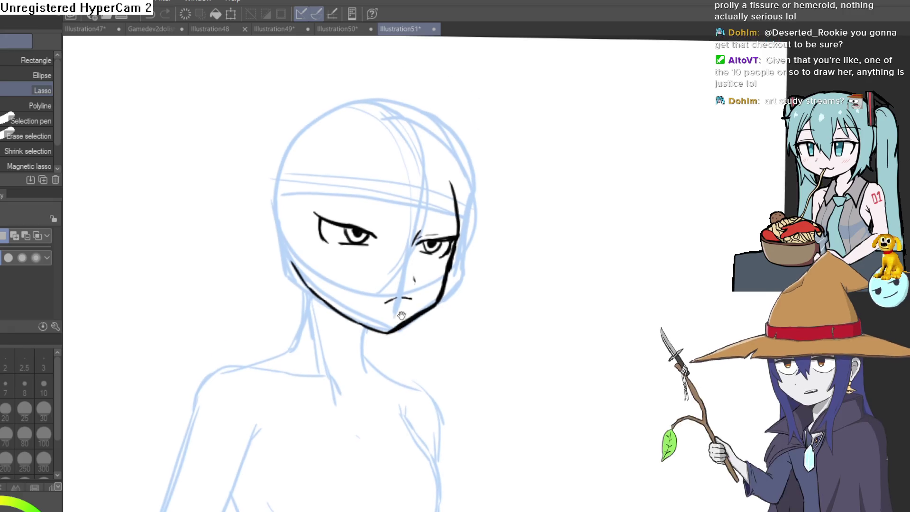
{"action": "scroll", "coordinate": [427, 261], "scroll_direction": "up", "scroll_amount": 4}
Refine the eyes, alternating the Hard eraser and G-pen while rotating the canvas.
{"action": "key", "text": "e"}
{"action": "scroll", "coordinate": [539, 159], "scroll_direction": "down", "scroll_amount": 2}
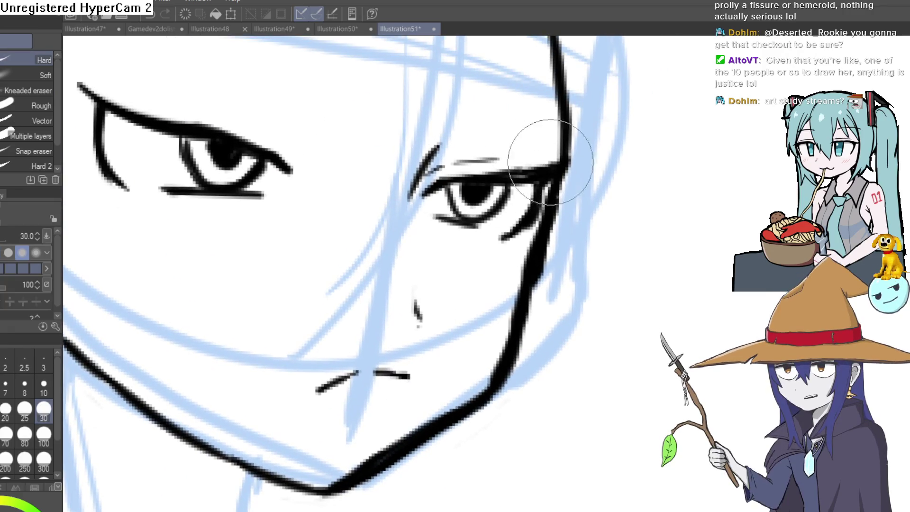
{"action": "mouse_move", "coordinate": [538, 158]}
{"action": "left_mouse_down", "text": "shift"}
{"action": "mouse_move", "coordinate": [569, 254]}
{"action": "mouse_move", "coordinate": [536, 453]}
{"action": "left_mouse_up", "text": "shift"}
{"action": "scroll", "coordinate": [570, 254], "scroll_direction": "up", "scroll_amount": 3}
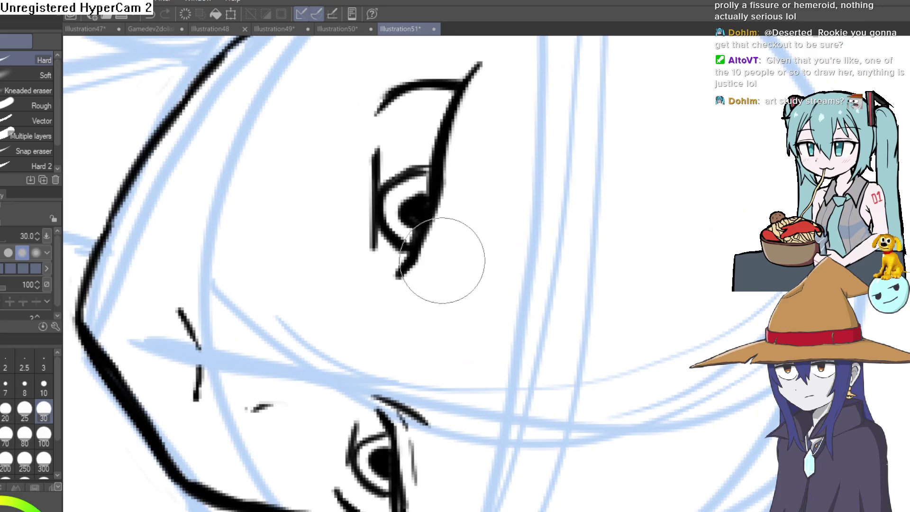
{"action": "left_click_drag", "start_coordinate": [490, 61], "coordinate": [471, 97]}
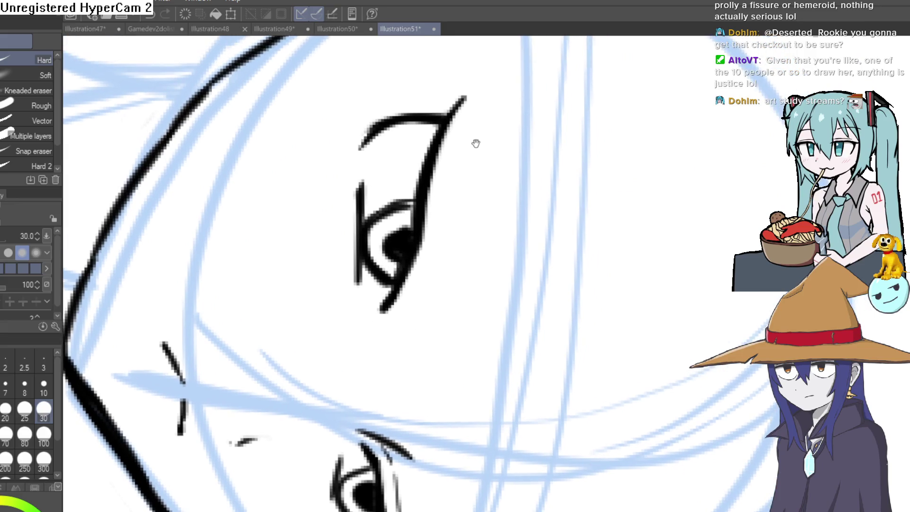
{"action": "key", "text": "p"}
{"action": "mouse_move", "coordinate": [494, 148]}
{"action": "left_mouse_down", "text": "shift"}
{"action": "mouse_move", "coordinate": [388, 189]}
{"action": "mouse_move", "coordinate": [415, 277]}
{"action": "left_mouse_up", "text": "shift"}
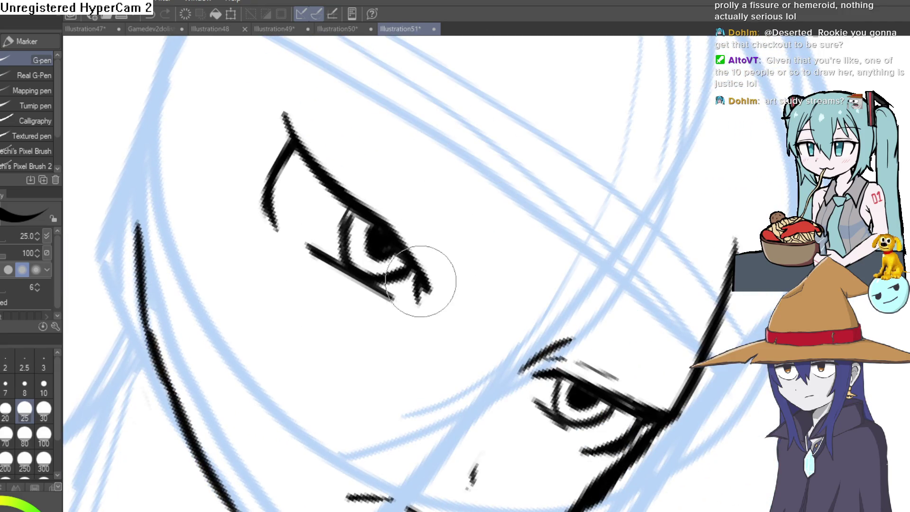
{"action": "key", "text": "e"}
{"action": "mouse_move", "coordinate": [586, 250]}
{"action": "left_mouse_down", "text": "shift"}
{"action": "mouse_move", "coordinate": [520, 197]}
{"action": "mouse_move", "coordinate": [332, 209]}
{"action": "mouse_move", "coordinate": [628, 236]}
{"action": "mouse_move", "coordinate": [504, 283]}
{"action": "left_mouse_up", "text": "shift"}
{"action": "key", "text": "p"}
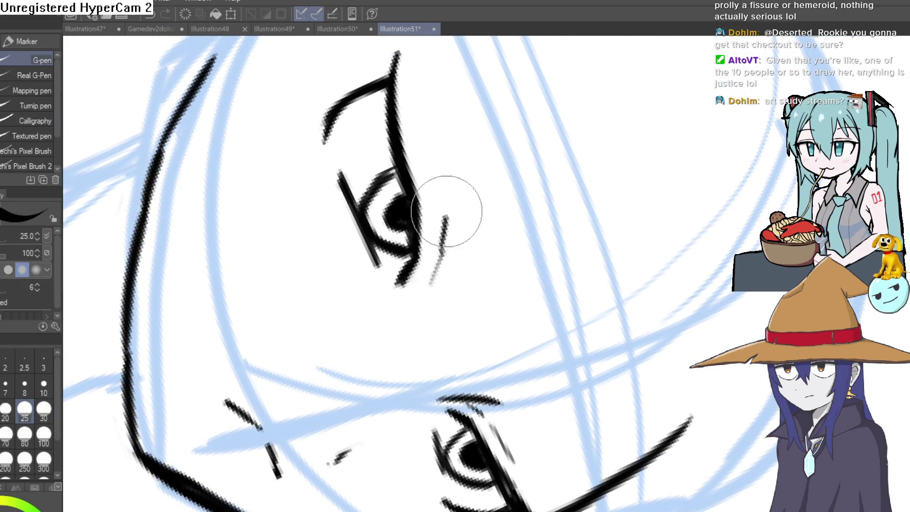
{"action": "mouse_move", "coordinate": [502, 234]}
{"action": "left_mouse_down", "text": "shift"}
{"action": "mouse_move", "coordinate": [579, 138]}
{"action": "mouse_move", "coordinate": [460, 173]}
{"action": "left_mouse_up", "text": "shift"}
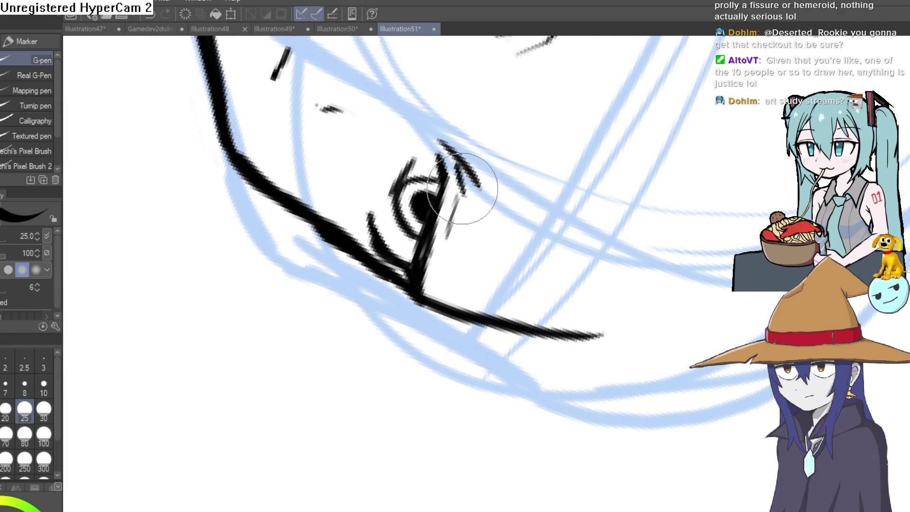
{"action": "scroll", "coordinate": [458, 220], "scroll_direction": "down", "scroll_amount": 3}
{"action": "mouse_move", "coordinate": [493, 142]}
{"action": "left_mouse_down", "text": "shift"}
{"action": "mouse_move", "coordinate": [367, 315]}
{"action": "mouse_move", "coordinate": [471, 209]}
{"action": "mouse_move", "coordinate": [457, 298]}
{"action": "left_mouse_up", "text": "shift"}
{"action": "scroll", "coordinate": [492, 260], "scroll_direction": "up", "scroll_amount": 6}
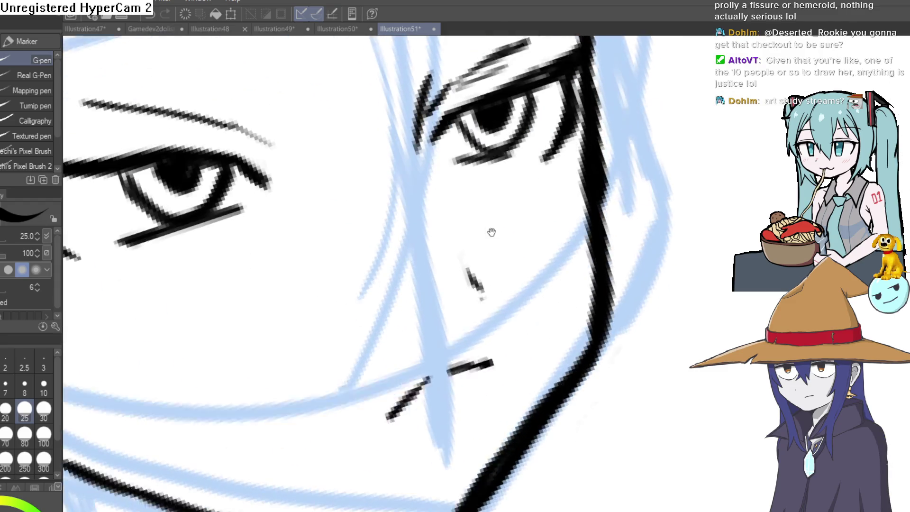
{"action": "scroll", "coordinate": [575, 187], "scroll_direction": "up", "scroll_amount": 3}
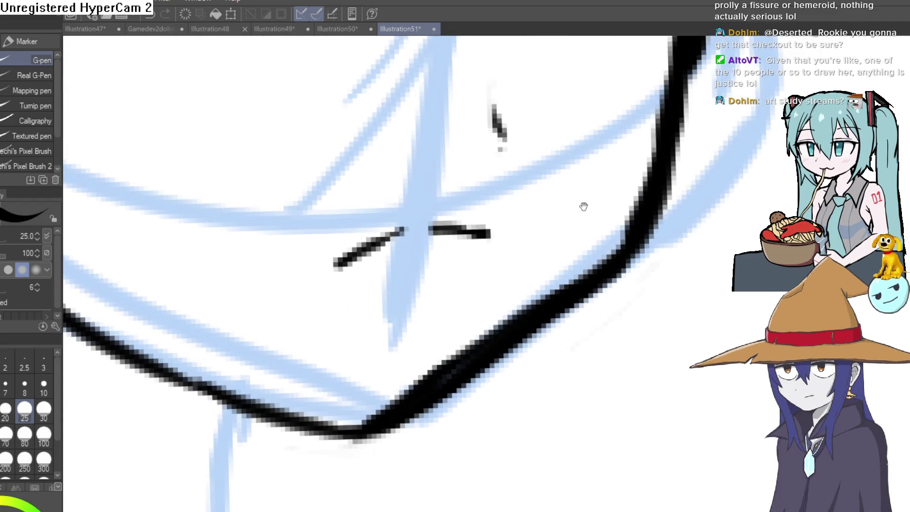
Erase stray marks around the eye and jaw, then ink the neck line below the chin.
{"action": "key", "text": "e"}
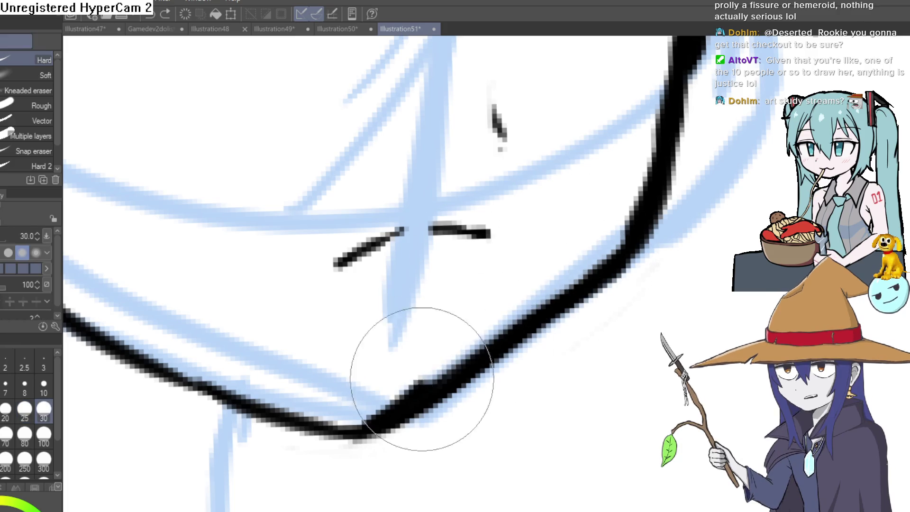
{"action": "left_click_drag", "start_coordinate": [663, 218], "coordinate": [527, 369]}
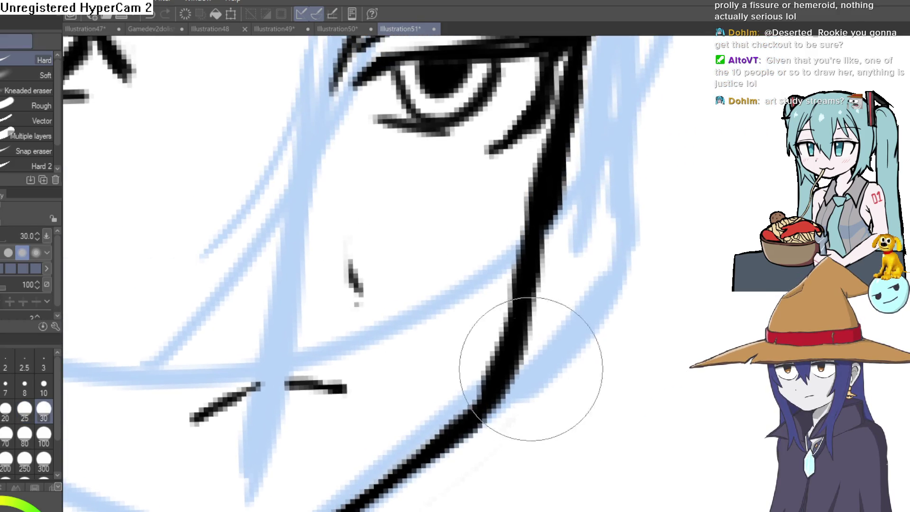
{"action": "mouse_move", "coordinate": [549, 263]}
{"action": "left_mouse_down"}
{"action": "mouse_move", "coordinate": [527, 240]}
{"action": "mouse_move", "coordinate": [544, 179]}
{"action": "left_mouse_up"}
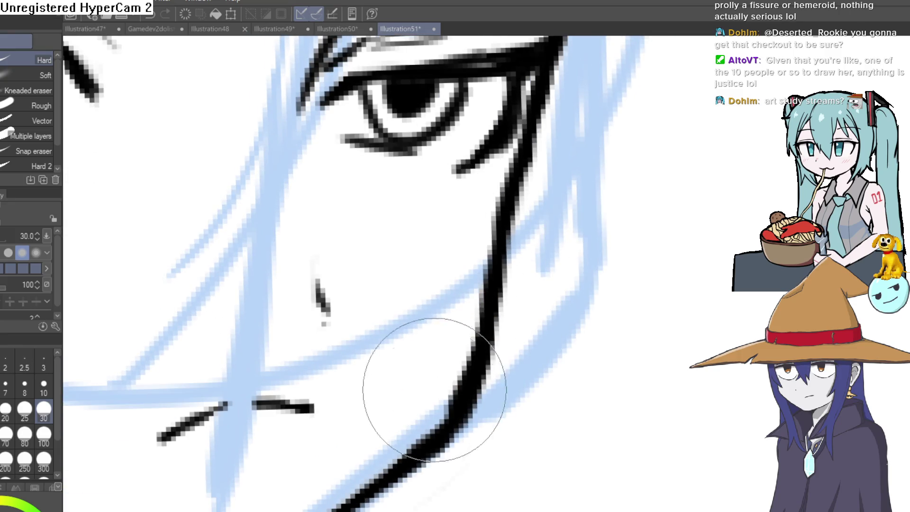
{"action": "scroll", "coordinate": [497, 357], "scroll_direction": "down", "scroll_amount": 5}
{"action": "mouse_move", "coordinate": [524, 301]}
{"action": "left_mouse_down"}
{"action": "mouse_move", "coordinate": [541, 214]}
{"action": "mouse_move", "coordinate": [525, 254]}
{"action": "left_mouse_up"}
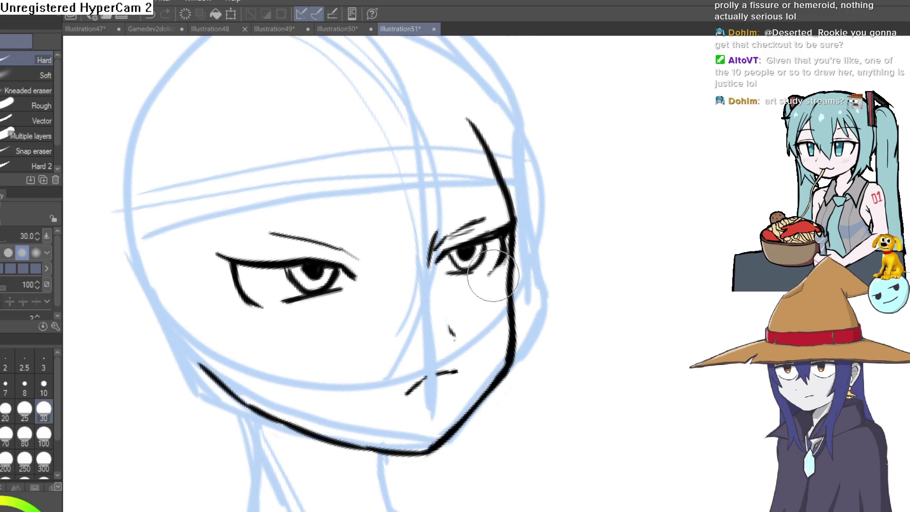
{"action": "scroll", "coordinate": [499, 288], "scroll_direction": "down", "scroll_amount": 2}
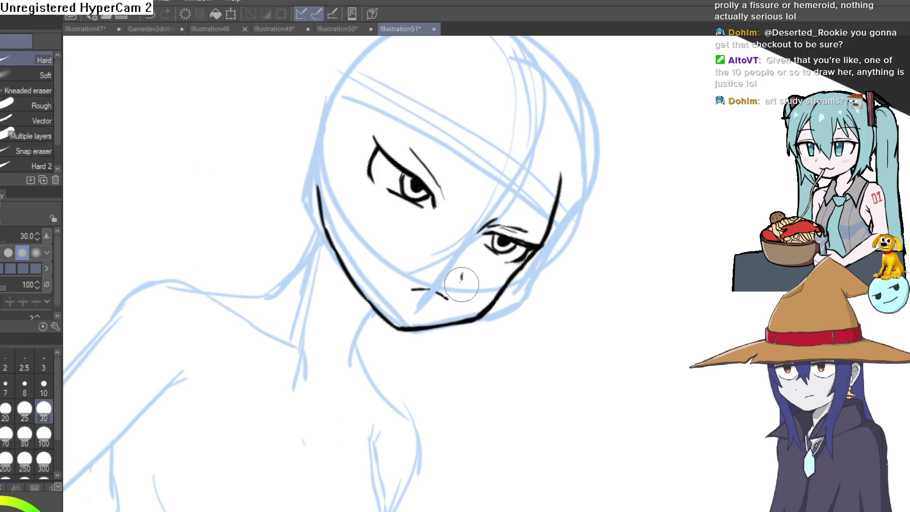
{"action": "mouse_move", "coordinate": [462, 285]}
{"action": "left_mouse_down"}
{"action": "mouse_move", "coordinate": [493, 223]}
{"action": "mouse_move", "coordinate": [540, 219]}
{"action": "mouse_move", "coordinate": [591, 164]}
{"action": "mouse_move", "coordinate": [564, 207]}
{"action": "mouse_move", "coordinate": [641, 204]}
{"action": "mouse_move", "coordinate": [589, 234]}
{"action": "mouse_move", "coordinate": [449, 241]}
{"action": "mouse_move", "coordinate": [489, 208]}
{"action": "left_mouse_up"}
{"action": "key", "text": "p"}
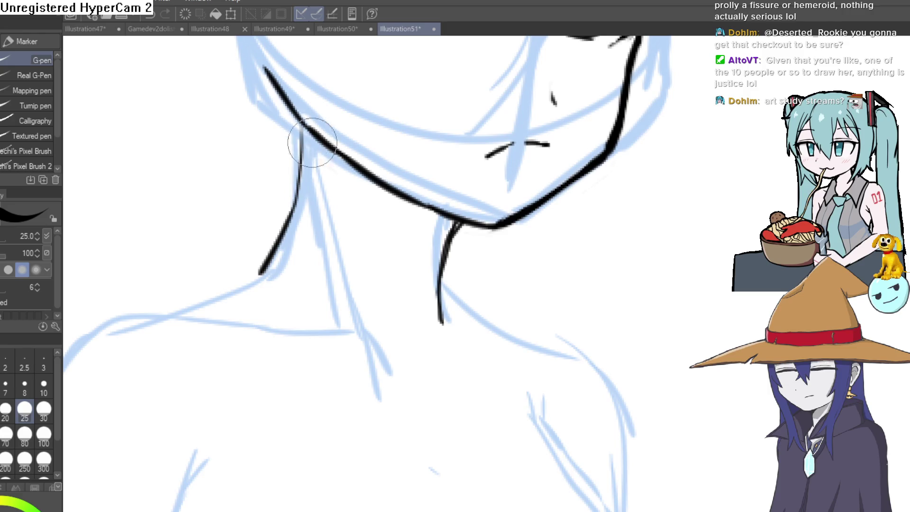
{"action": "left_click_drag", "start_coordinate": [355, 311], "coordinate": [380, 360]}
Reset the canvas rotation to upright and reposition the view over the face.
{"action": "scroll", "coordinate": [504, 311], "scroll_direction": "down", "scroll_amount": 5}
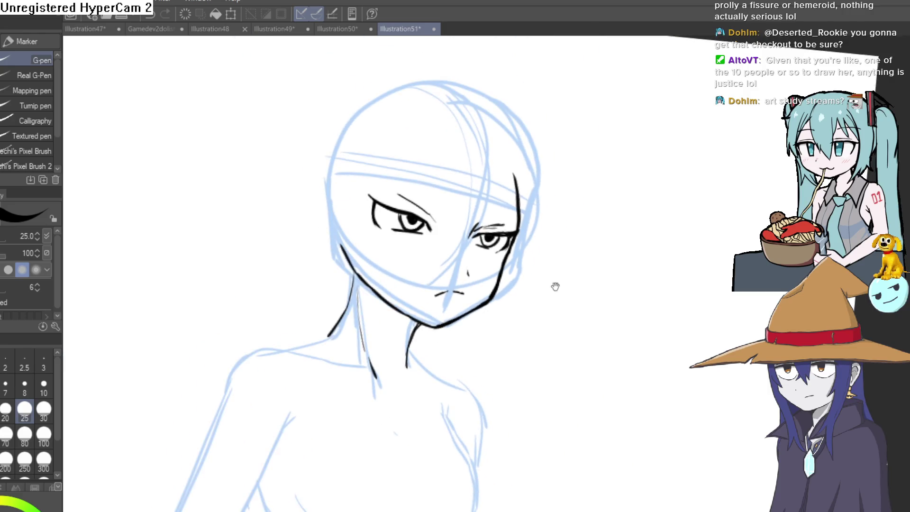
{"action": "left_click_drag", "start_coordinate": [549, 264], "coordinate": [498, 223]}
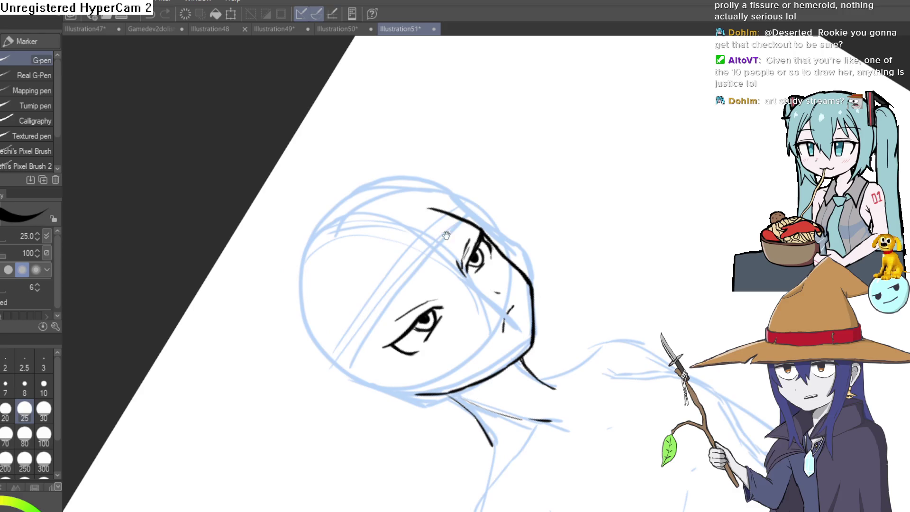
{"action": "scroll", "coordinate": [474, 284], "scroll_direction": "up", "scroll_amount": 5}
{"action": "left_click_drag", "start_coordinate": [474, 285], "coordinate": [482, 217]}
{"action": "key", "text": "e"}
{"action": "scroll", "coordinate": [532, 257], "scroll_direction": "up", "scroll_amount": 5}
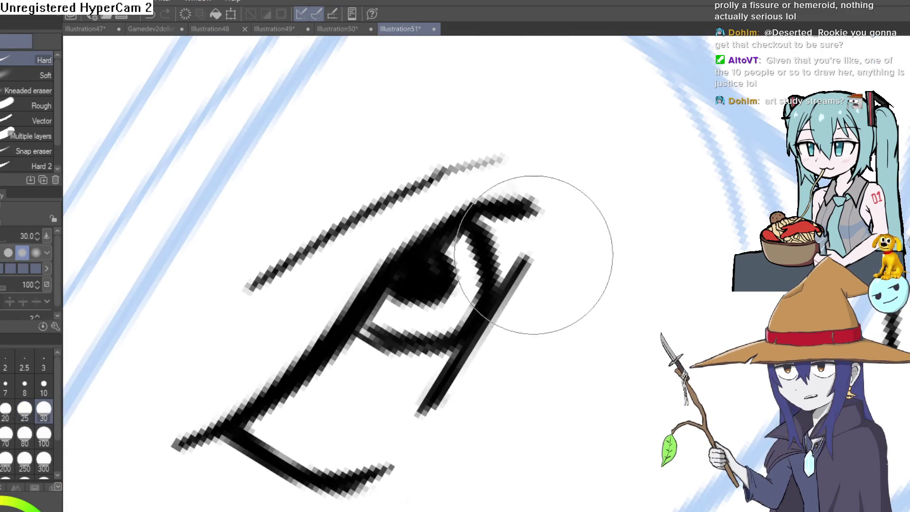
{"action": "scroll", "coordinate": [508, 203], "scroll_direction": "down", "scroll_amount": 3}
{"action": "scroll", "coordinate": [427, 432], "scroll_direction": "up", "scroll_amount": 5}
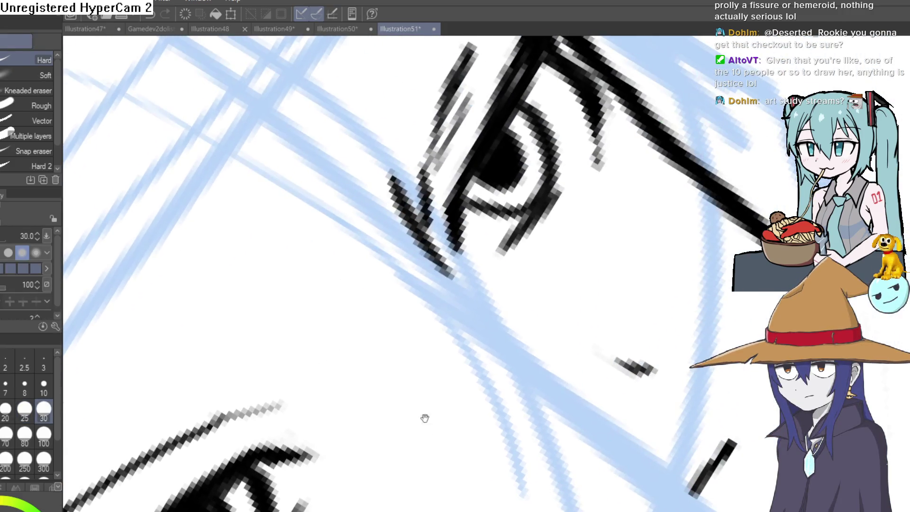
{"action": "scroll", "coordinate": [446, 215], "scroll_direction": "down", "scroll_amount": 8}
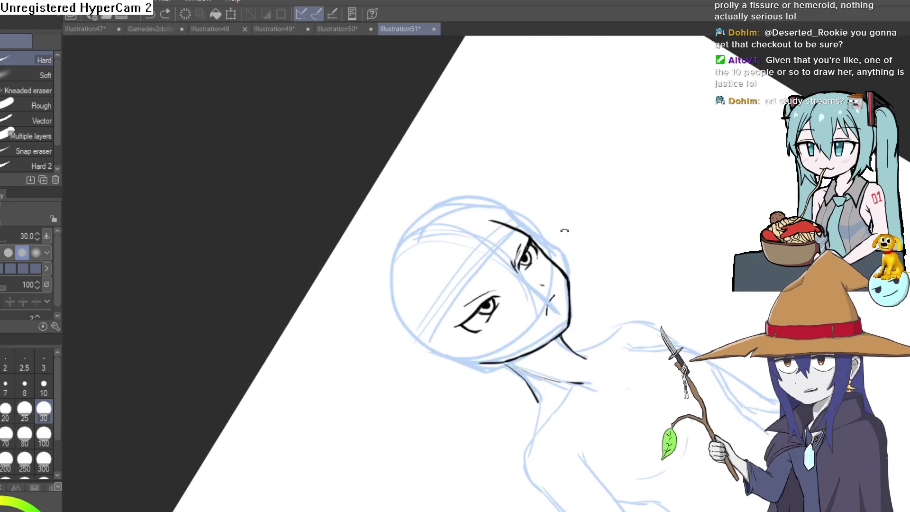
{"action": "scroll", "coordinate": [553, 233], "scroll_direction": "up", "scroll_amount": 2}
{"action": "key", "text": "ctrl+@"}
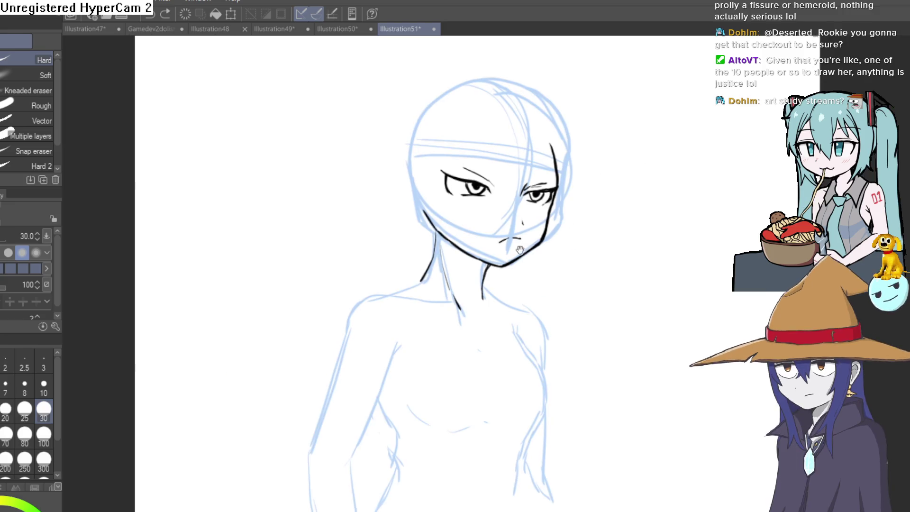
{"action": "left_click_drag", "start_coordinate": [499, 225], "coordinate": [514, 252]}
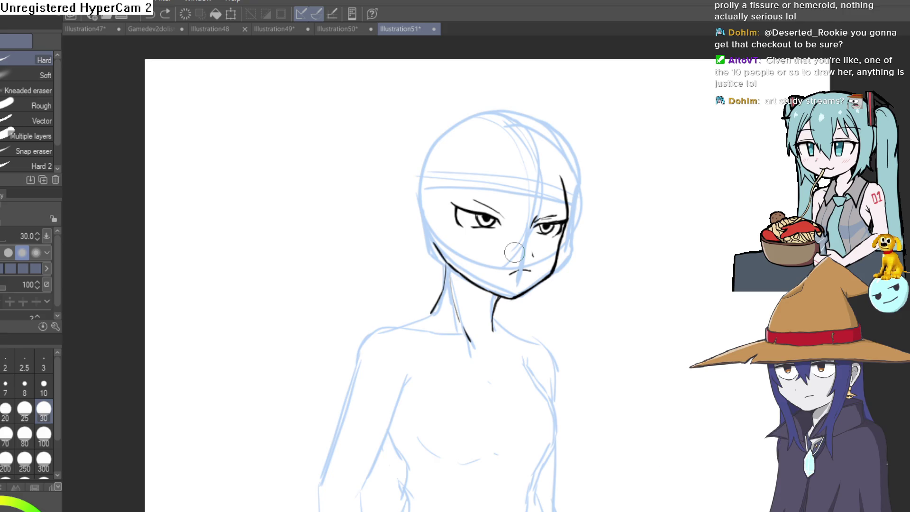
{"action": "key", "text": "p"}
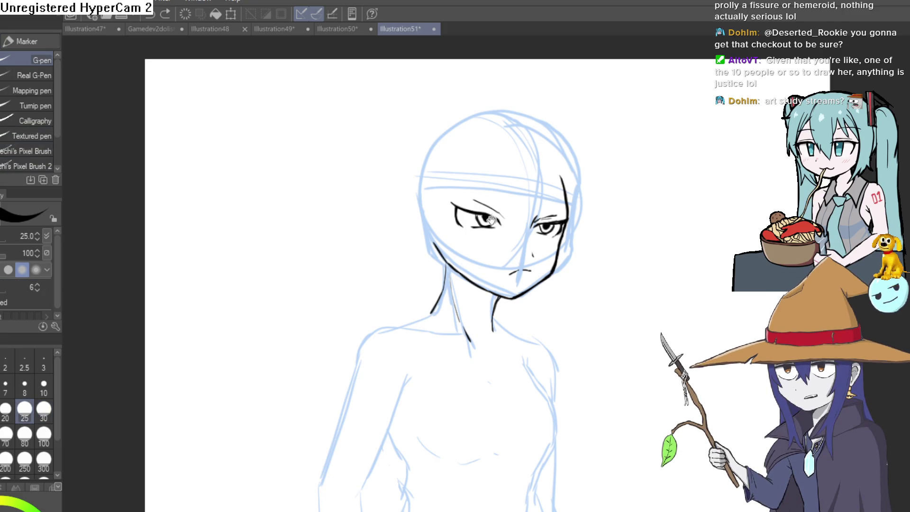
{"action": "left_click_drag", "start_coordinate": [487, 219], "coordinate": [418, 179]}
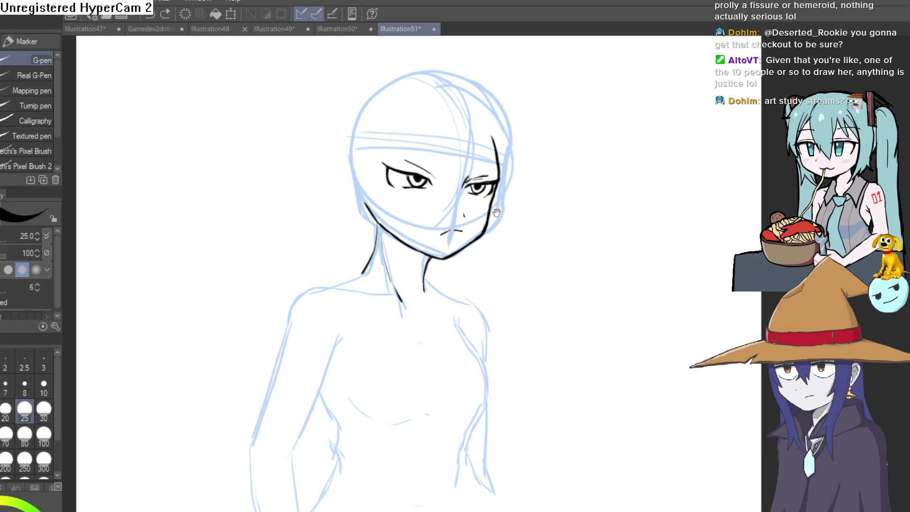
{"action": "scroll", "coordinate": [500, 214], "scroll_direction": "up", "scroll_amount": 4}
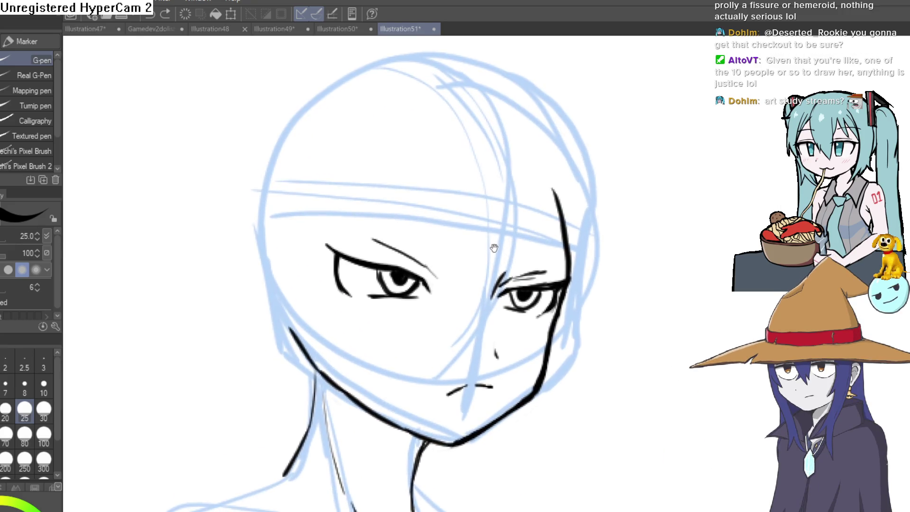
{"action": "left_click_drag", "start_coordinate": [488, 240], "coordinate": [503, 260]}
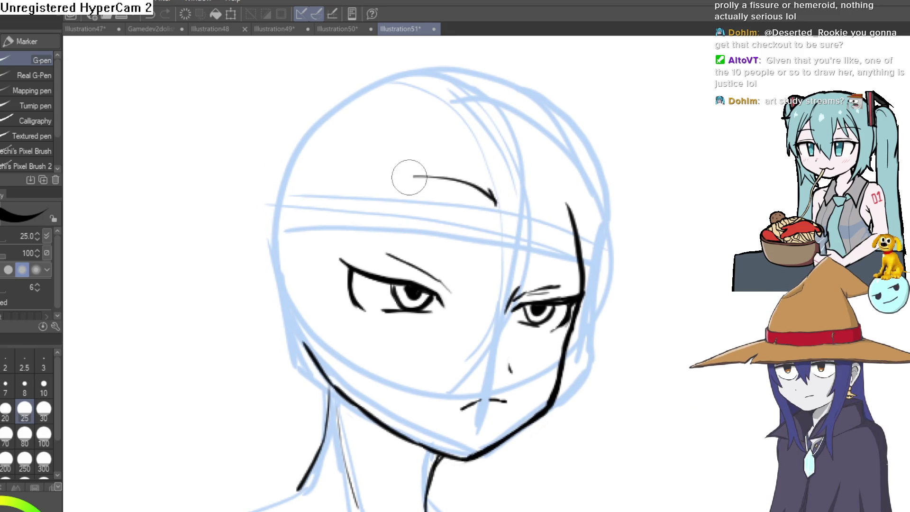
Undo the unwanted forehead arc and ink new hair arcs across the top of the head.
{"action": "key", "text": "ctrl+z"}
{"action": "mouse_move", "coordinate": [497, 199]}
{"action": "left_mouse_down"}
{"action": "mouse_move", "coordinate": [468, 168]}
{"action": "mouse_move", "coordinate": [492, 191]}
{"action": "left_mouse_up"}
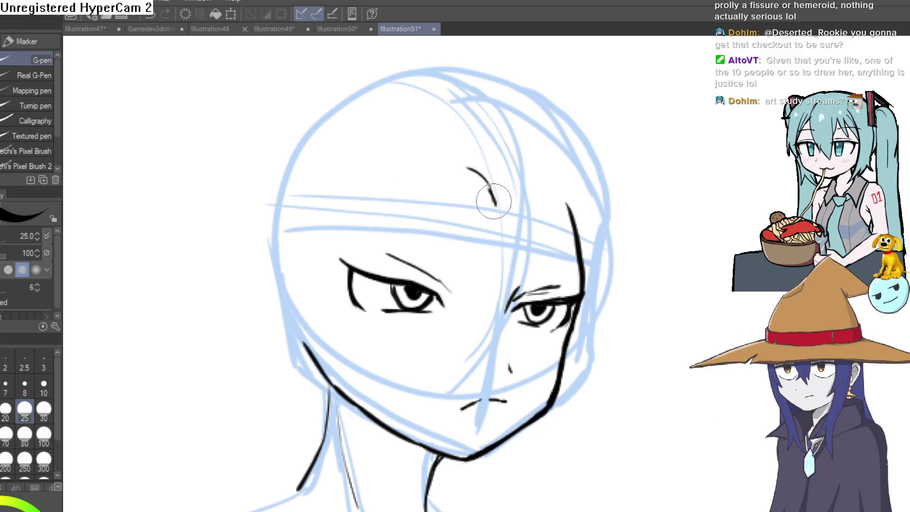
{"action": "mouse_move", "coordinate": [429, 169]}
{"action": "left_mouse_down"}
{"action": "mouse_move", "coordinate": [330, 223]}
{"action": "mouse_move", "coordinate": [354, 171]}
{"action": "left_mouse_up"}
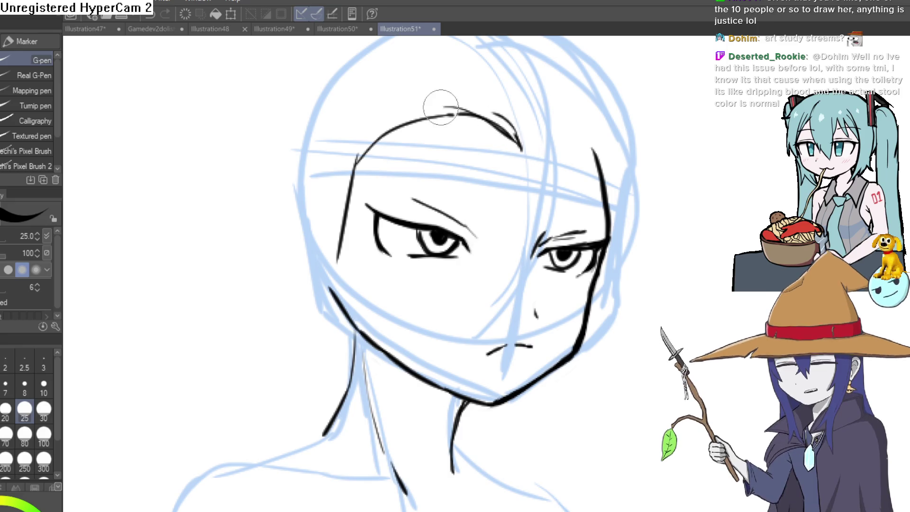
{"action": "left_click_drag", "start_coordinate": [493, 116], "coordinate": [336, 184]}
Ink the long left hair strands down past the neck, ticking their squared-off ends.
{"action": "mouse_move", "coordinate": [340, 233]}
{"action": "left_mouse_down"}
{"action": "mouse_move", "coordinate": [323, 386]}
{"action": "mouse_move", "coordinate": [339, 216]}
{"action": "left_mouse_up"}
{"action": "left_click_drag", "start_coordinate": [351, 121], "coordinate": [322, 377]}
{"action": "left_click_drag", "start_coordinate": [325, 269], "coordinate": [304, 453]}
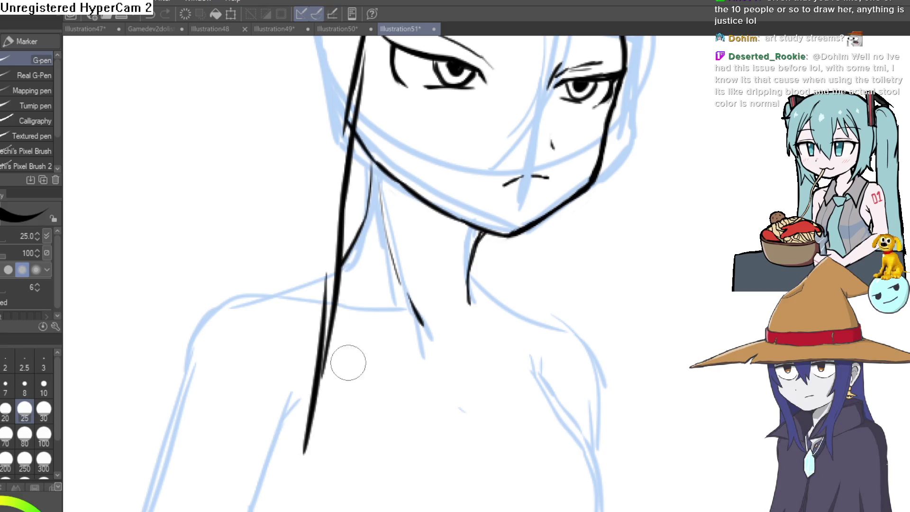
{"action": "scroll", "coordinate": [345, 360], "scroll_direction": "down", "scroll_amount": 5}
{"action": "left_click_drag", "start_coordinate": [304, 368], "coordinate": [278, 372]}
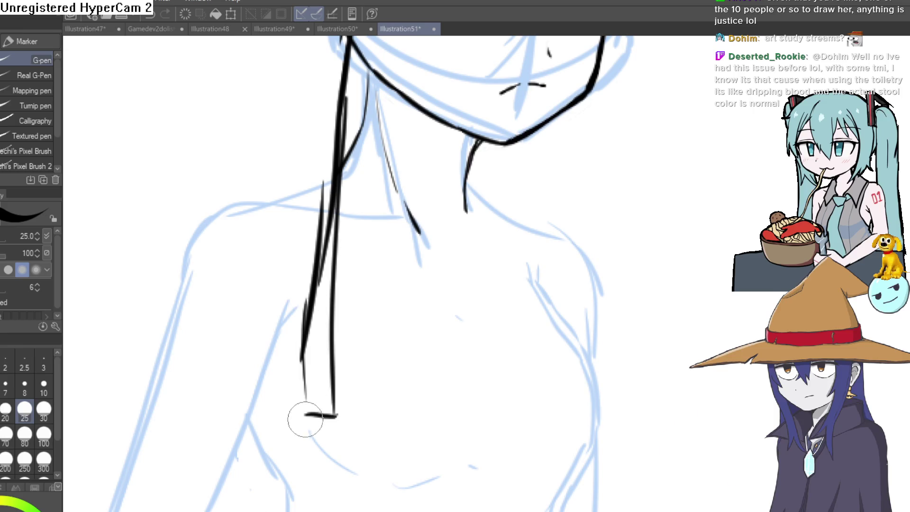
{"action": "left_click_drag", "start_coordinate": [306, 419], "coordinate": [301, 212]}
{"action": "left_click_drag", "start_coordinate": [293, 300], "coordinate": [319, 132]}
{"action": "scroll", "coordinate": [319, 132], "scroll_direction": "up", "scroll_amount": 5}
{"action": "mouse_move", "coordinate": [386, 370]}
{"action": "left_mouse_down"}
{"action": "mouse_move", "coordinate": [484, 242]}
{"action": "mouse_move", "coordinate": [474, 241]}
{"action": "left_mouse_up"}
{"action": "scroll", "coordinate": [386, 217], "scroll_direction": "up", "scroll_amount": 3}
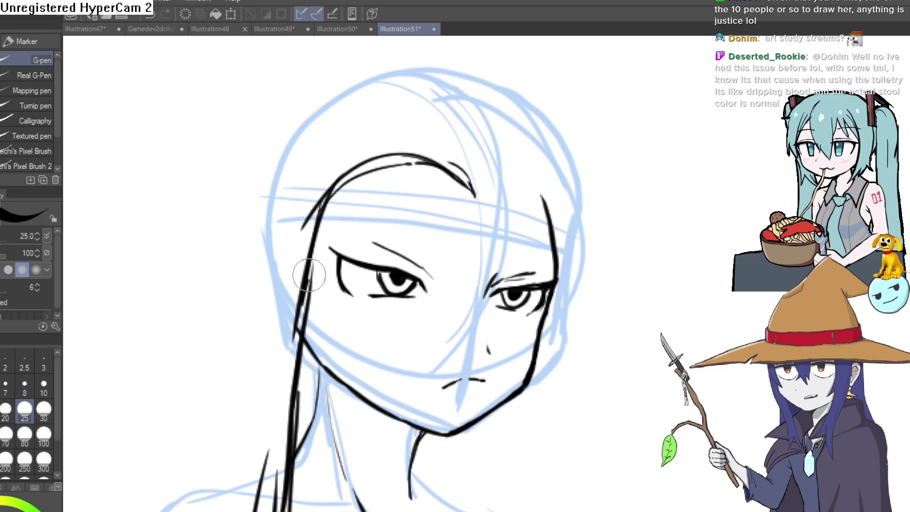
{"action": "left_click_drag", "start_coordinate": [316, 232], "coordinate": [417, 166]}
Erase the stray stroke beside the left hair line and add small dashes at the fringe tip.
{"action": "key", "text": "e"}
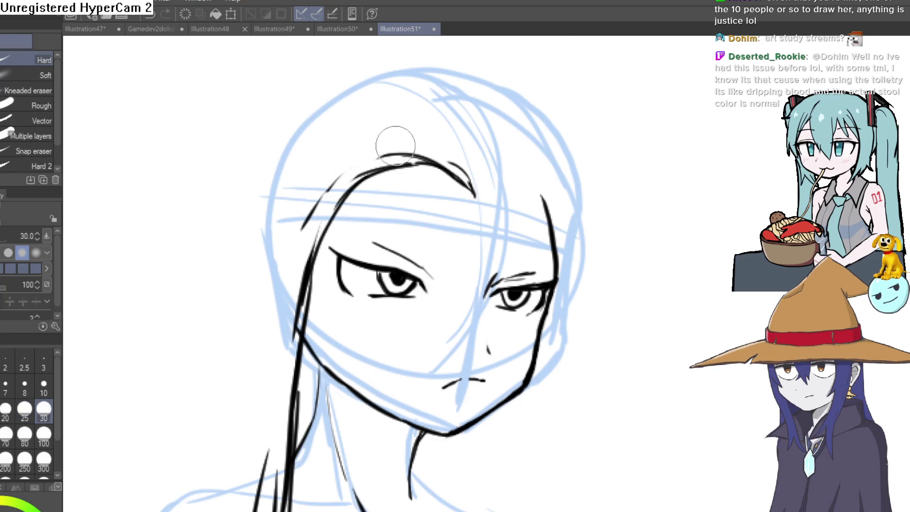
{"action": "left_click_drag", "start_coordinate": [304, 218], "coordinate": [302, 288]}
{"action": "left_click_drag", "start_coordinate": [208, 181], "coordinate": [188, 190]}
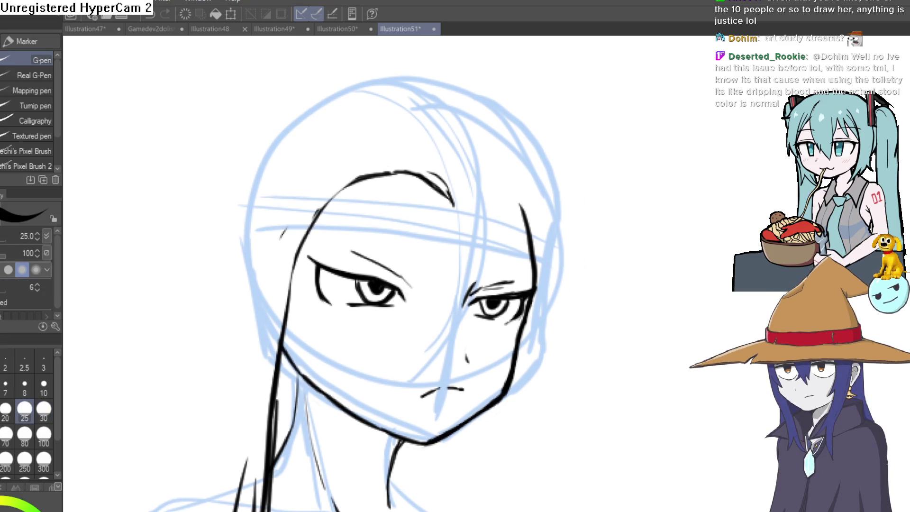
{"action": "left_click_drag", "start_coordinate": [448, 170], "coordinate": [422, 157]}
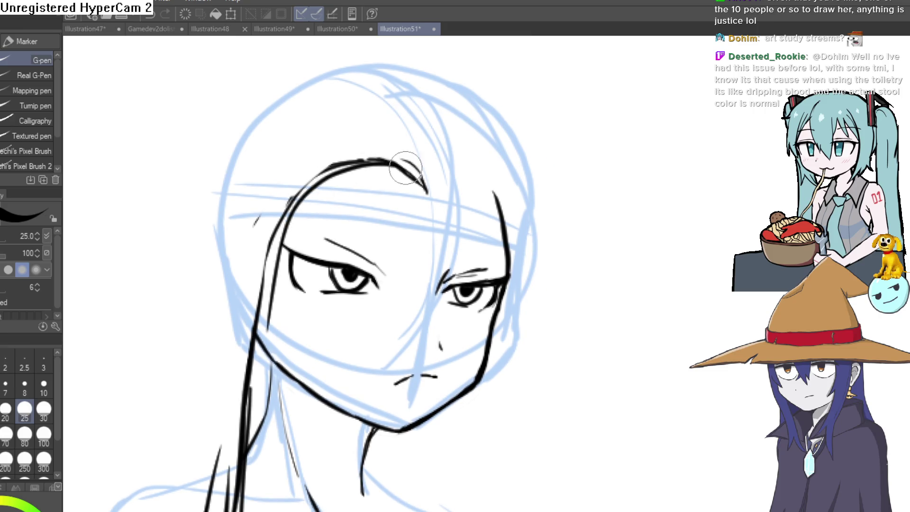
{"action": "scroll", "coordinate": [276, 305], "scroll_direction": "down", "scroll_amount": 5}
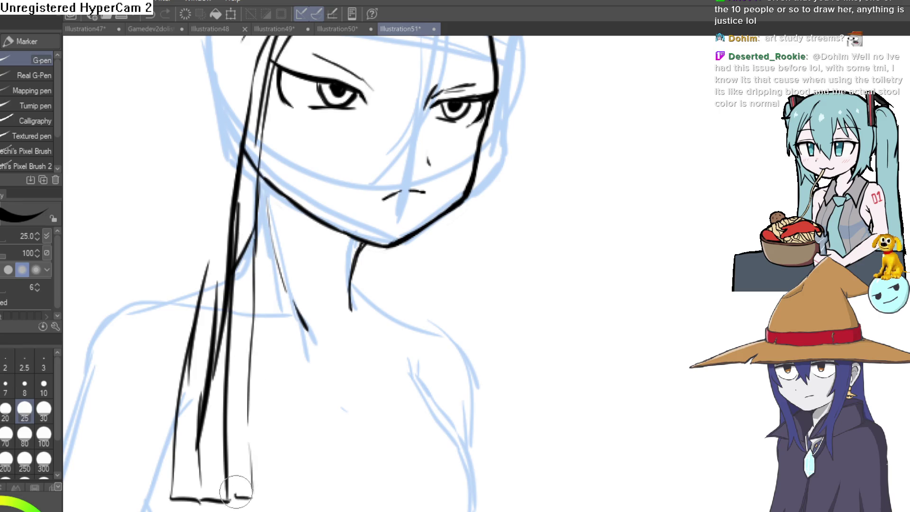
{"action": "scroll", "coordinate": [301, 436], "scroll_direction": "down", "scroll_amount": 1}
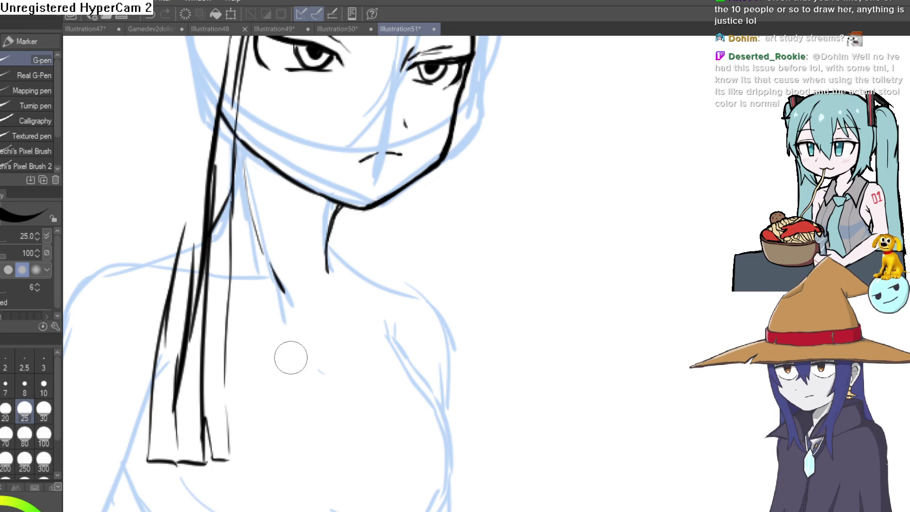
{"action": "scroll", "coordinate": [488, 243], "scroll_direction": "down", "scroll_amount": 3}
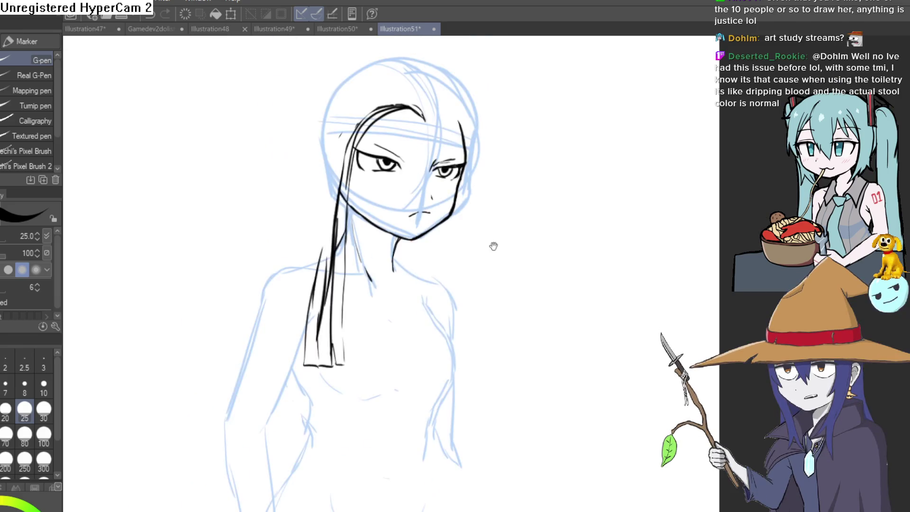
{"action": "scroll", "coordinate": [427, 203], "scroll_direction": "up", "scroll_amount": 5}
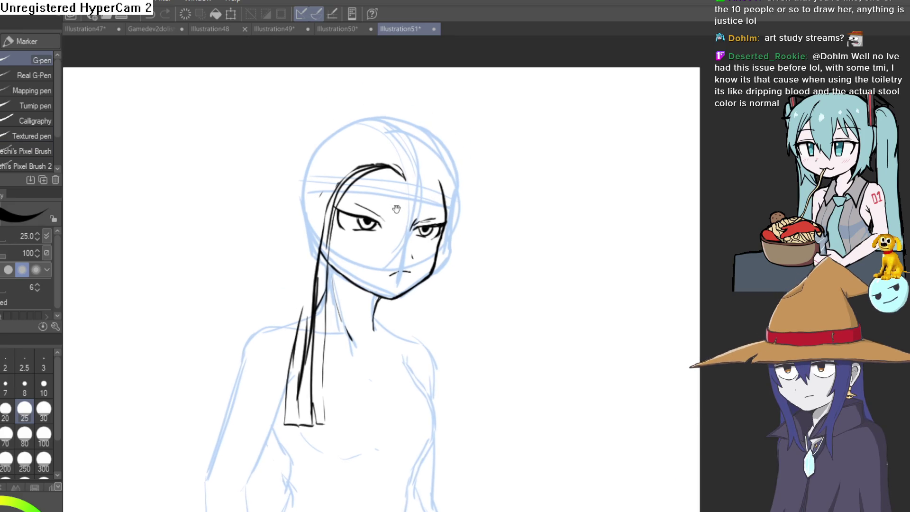
{"action": "left_click", "coordinate": [454, 222]}
{"action": "left_click_drag", "start_coordinate": [441, 231], "coordinate": [452, 241]}
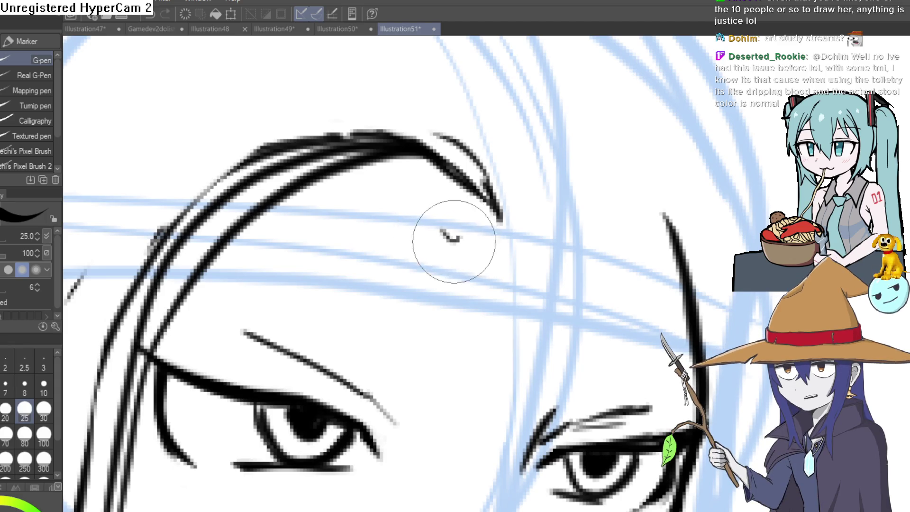
Draw zigzag spiky tips along the forehead fringe, undoing a misplaced peak.
{"action": "left_click_drag", "start_coordinate": [451, 233], "coordinate": [498, 209]}
{"action": "left_click_drag", "start_coordinate": [435, 245], "coordinate": [449, 255]}
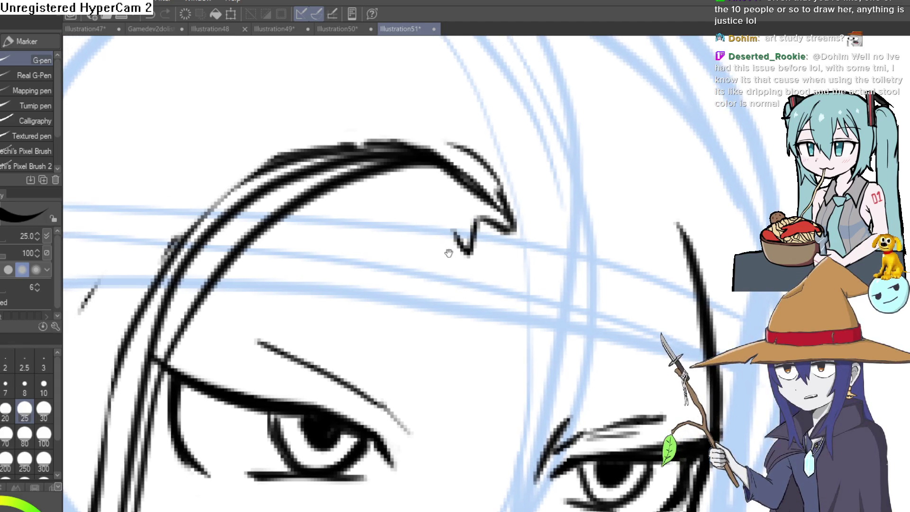
{"action": "scroll", "coordinate": [455, 246], "scroll_direction": "up", "scroll_amount": 3}
{"action": "mouse_move", "coordinate": [474, 216]}
{"action": "left_mouse_down"}
{"action": "mouse_move", "coordinate": [433, 211]}
{"action": "mouse_move", "coordinate": [403, 233]}
{"action": "mouse_move", "coordinate": [533, 225]}
{"action": "mouse_move", "coordinate": [224, 224]}
{"action": "mouse_move", "coordinate": [109, 360]}
{"action": "left_mouse_up"}
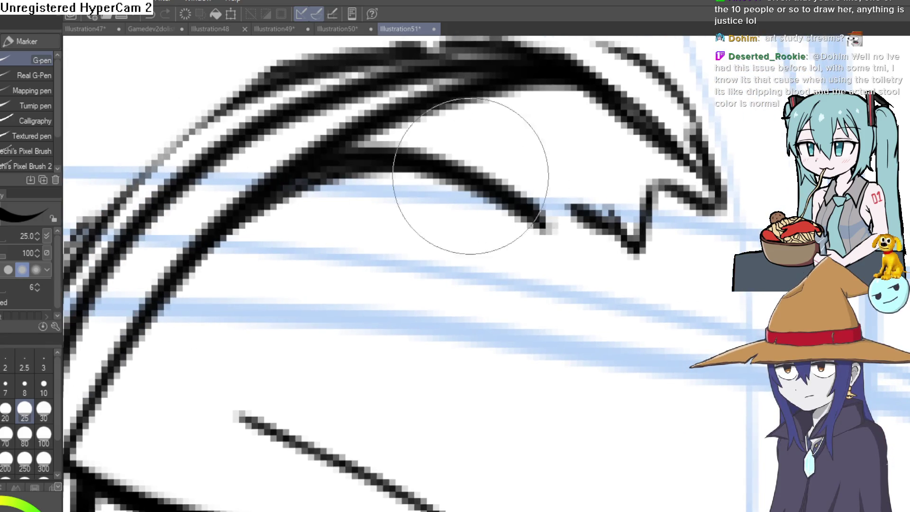
{"action": "scroll", "coordinate": [260, 219], "scroll_direction": "down", "scroll_amount": 8}
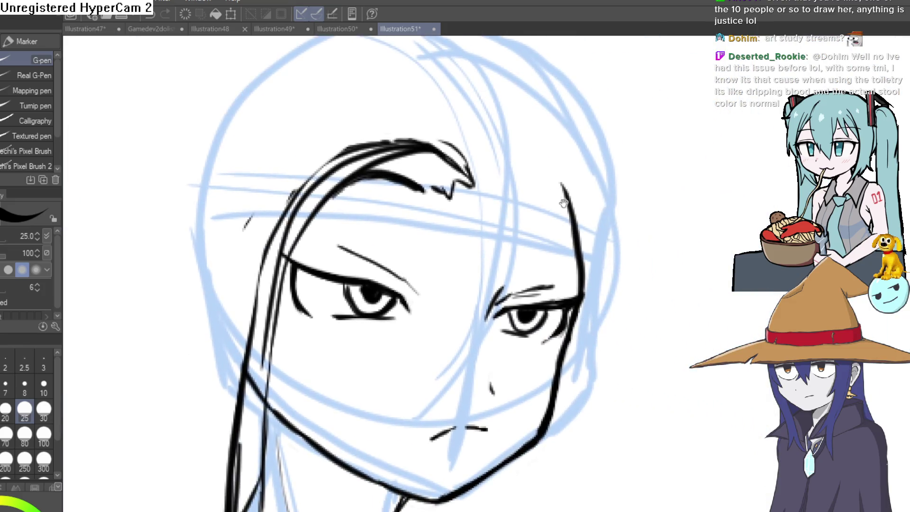
{"action": "left_click_drag", "start_coordinate": [396, 167], "coordinate": [416, 202]}
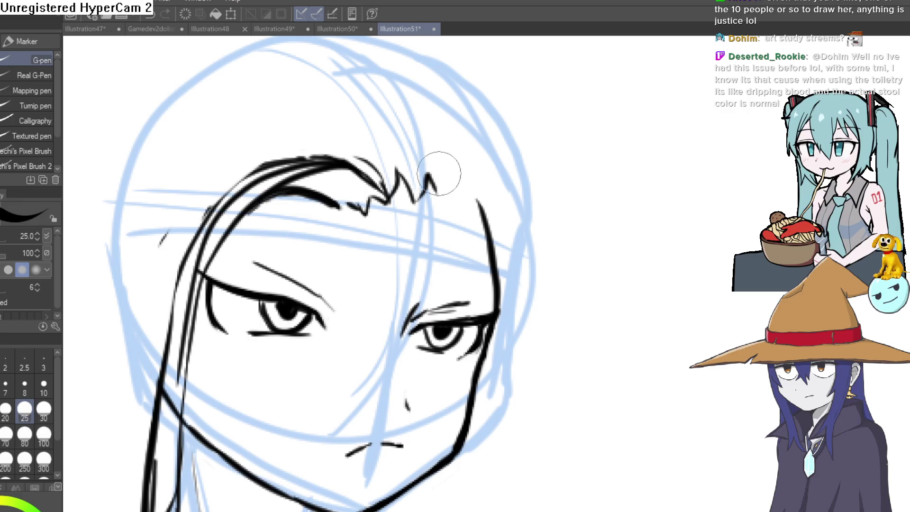
{"action": "key", "text": "ctrl+z"}
Ink curved strands down the hair's right side, redrawing one that missed.
{"action": "mouse_move", "coordinate": [443, 217]}
{"action": "left_mouse_down"}
{"action": "mouse_move", "coordinate": [462, 203]}
{"action": "mouse_move", "coordinate": [477, 251]}
{"action": "mouse_move", "coordinate": [454, 239]}
{"action": "left_mouse_up"}
{"action": "mouse_move", "coordinate": [469, 285]}
{"action": "left_mouse_down"}
{"action": "mouse_move", "coordinate": [472, 209]}
{"action": "mouse_move", "coordinate": [527, 280]}
{"action": "left_mouse_up"}
{"action": "left_click_drag", "start_coordinate": [449, 240], "coordinate": [373, 167]}
{"action": "key", "text": "ctrl+z"}
{"action": "mouse_move", "coordinate": [454, 240]}
{"action": "left_mouse_down"}
{"action": "mouse_move", "coordinate": [451, 203]}
{"action": "mouse_move", "coordinate": [388, 144]}
{"action": "left_mouse_up"}
{"action": "left_click_drag", "start_coordinate": [489, 247], "coordinate": [485, 227]}
{"action": "mouse_move", "coordinate": [477, 174]}
{"action": "left_mouse_down"}
{"action": "mouse_move", "coordinate": [470, 166]}
{"action": "mouse_move", "coordinate": [487, 189]}
{"action": "left_mouse_up"}
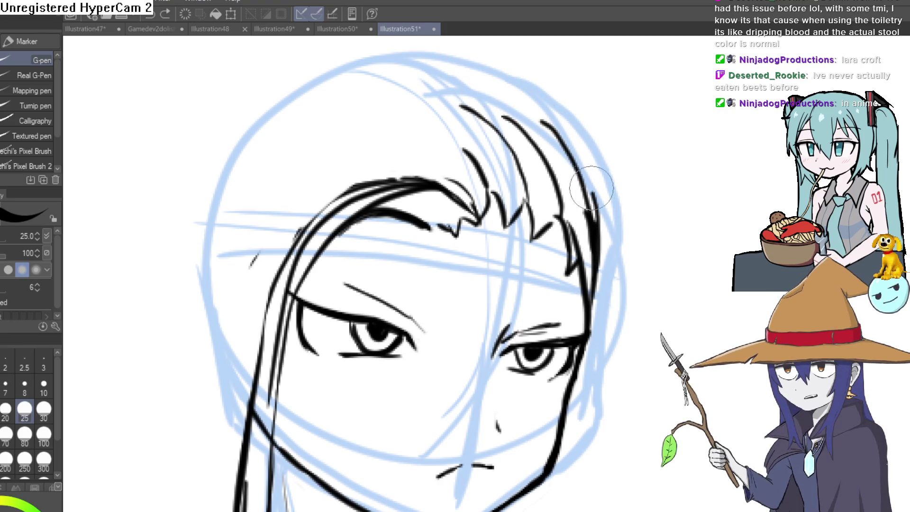
{"action": "left_click_drag", "start_coordinate": [501, 92], "coordinate": [557, 121]}
Continue the inked hair line across the top of the head.
{"action": "scroll", "coordinate": [515, 89], "scroll_direction": "up", "scroll_amount": 2}
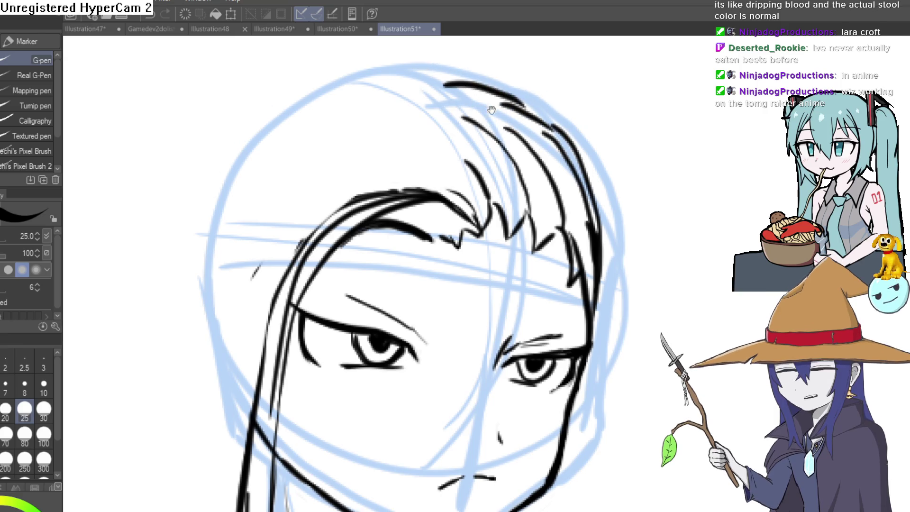
{"action": "scroll", "coordinate": [498, 95], "scroll_direction": "down", "scroll_amount": 2}
{"action": "left_click_drag", "start_coordinate": [443, 101], "coordinate": [523, 123]}
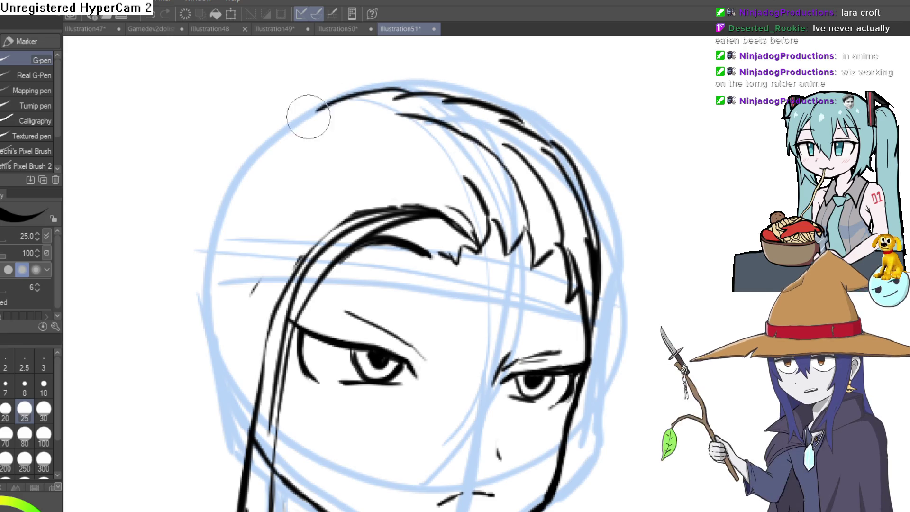
{"action": "scroll", "coordinate": [330, 105], "scroll_direction": "down", "scroll_amount": 1}
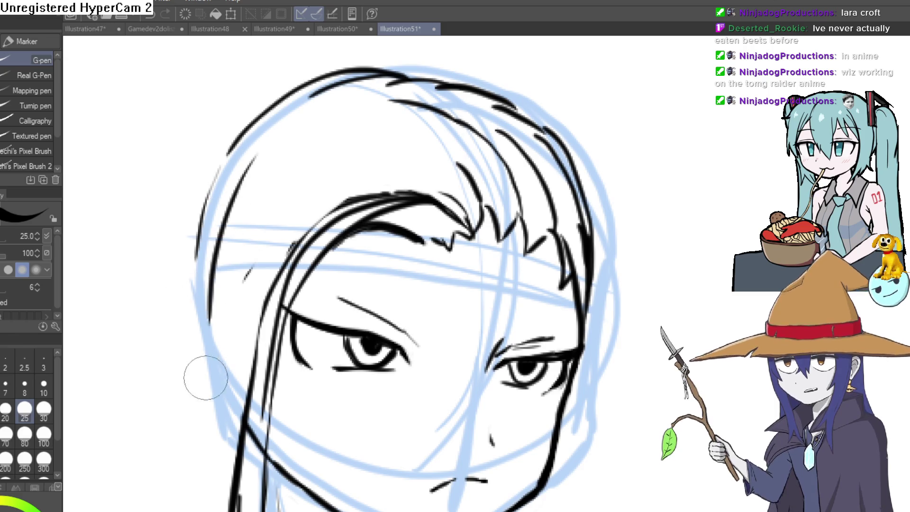
{"action": "scroll", "coordinate": [493, 216], "scroll_direction": "down", "scroll_amount": 3}
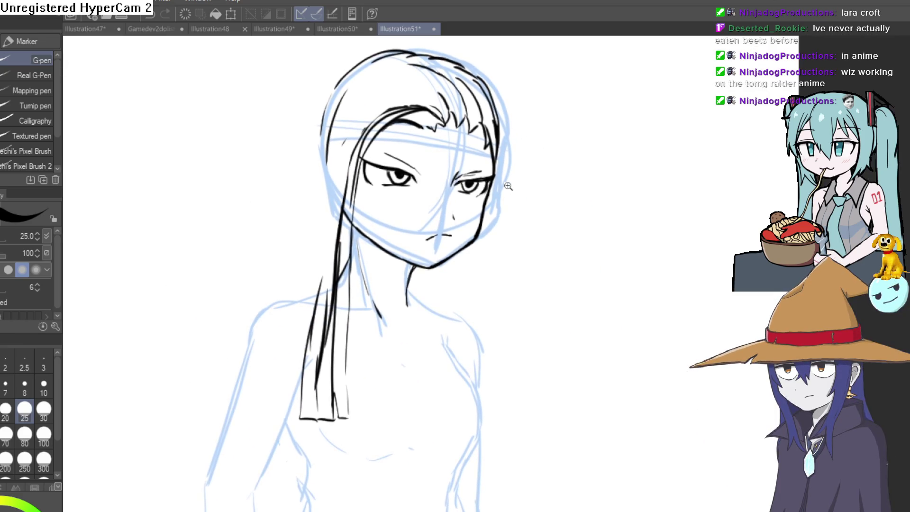
{"action": "scroll", "coordinate": [511, 184], "scroll_direction": "up", "scroll_amount": 4}
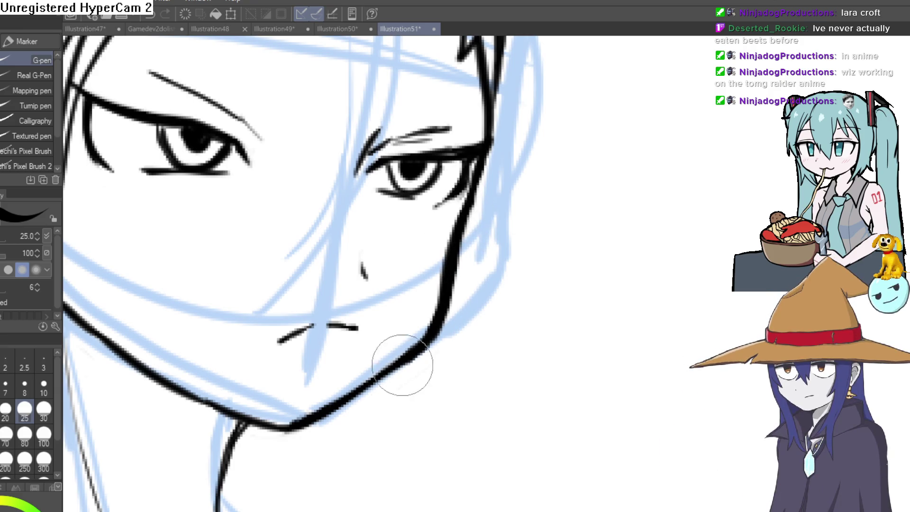
{"action": "scroll", "coordinate": [336, 376], "scroll_direction": "up", "scroll_amount": 2}
{"action": "scroll", "coordinate": [636, 211], "scroll_direction": "down", "scroll_amount": 2}
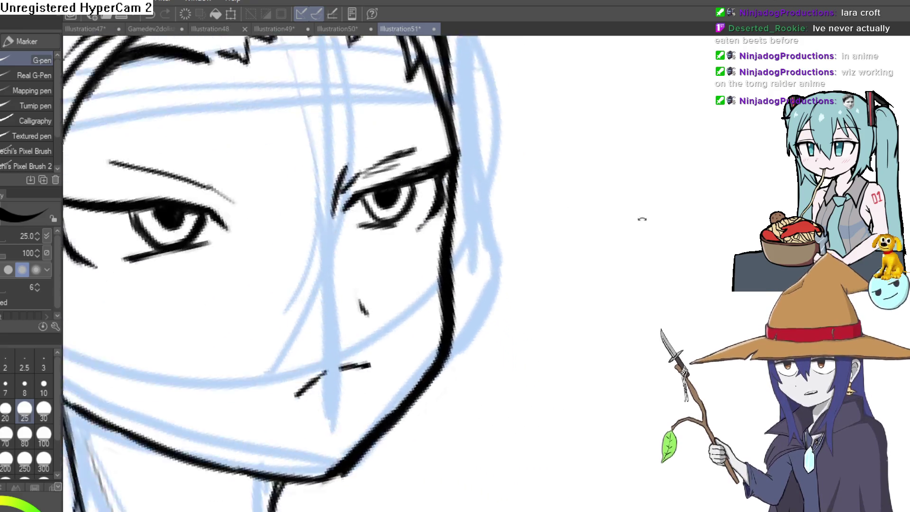
{"action": "scroll", "coordinate": [529, 352], "scroll_direction": "up", "scroll_amount": 4}
{"action": "scroll", "coordinate": [352, 298], "scroll_direction": "down", "scroll_amount": 2}
{"action": "scroll", "coordinate": [483, 183], "scroll_direction": "up", "scroll_amount": 1}
{"action": "scroll", "coordinate": [357, 252], "scroll_direction": "up", "scroll_amount": 2}
{"action": "left_click_drag", "start_coordinate": [357, 252], "coordinate": [338, 283]}
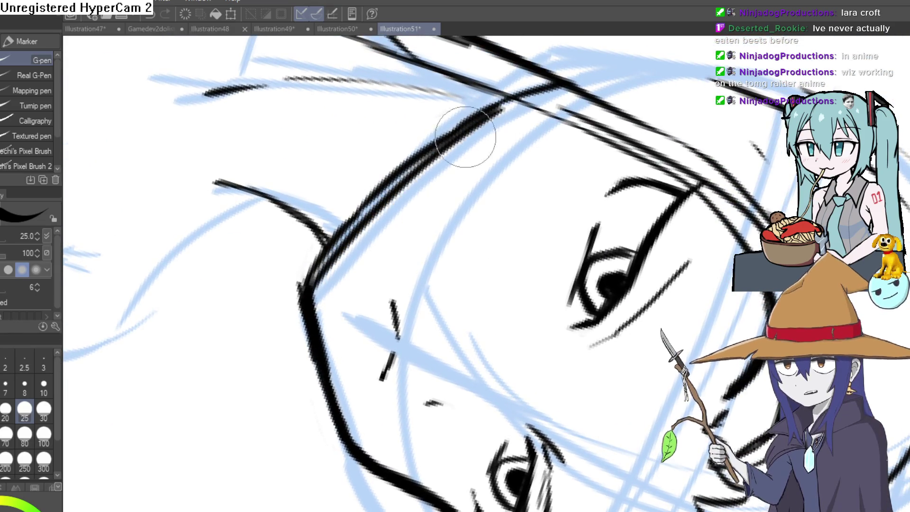
Erase the overlapping hair stroke near the jaw and turn the canvas back upright.
{"action": "key", "text": "e"}
{"action": "left_click_drag", "start_coordinate": [327, 240], "coordinate": [339, 229]}
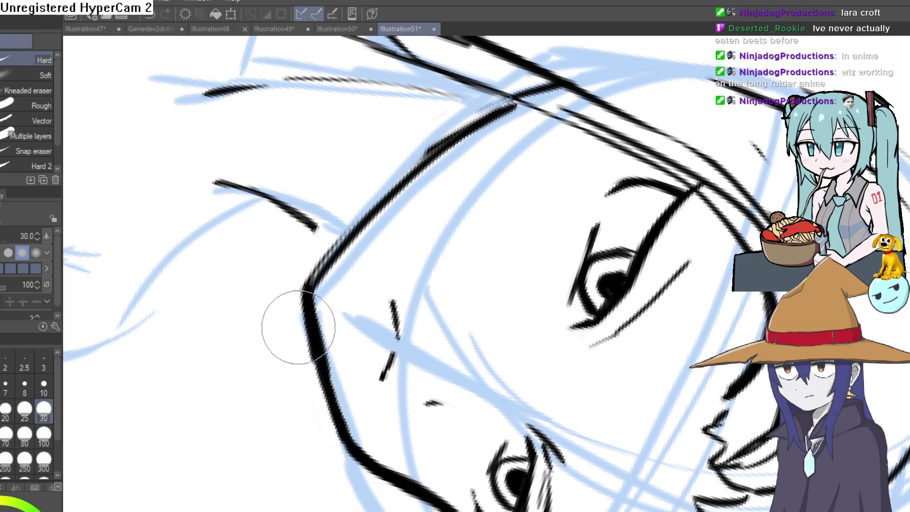
{"action": "scroll", "coordinate": [313, 362], "scroll_direction": "down", "scroll_amount": 3}
{"action": "mouse_move", "coordinate": [427, 203]}
{"action": "left_mouse_down"}
{"action": "mouse_move", "coordinate": [638, 228]}
{"action": "mouse_move", "coordinate": [574, 179]}
{"action": "left_mouse_up"}
Trace a bold G-pen outline over the top of the head and add left-side hair strands.
{"action": "key", "text": "p"}
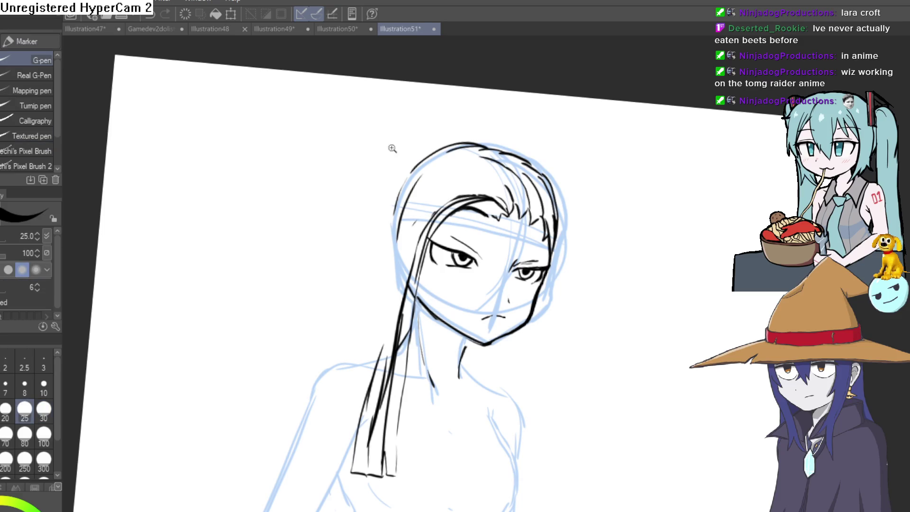
{"action": "scroll", "coordinate": [548, 132], "scroll_direction": "up", "scroll_amount": 2}
{"action": "mouse_move", "coordinate": [564, 234]}
{"action": "left_mouse_down"}
{"action": "mouse_move", "coordinate": [531, 197]}
{"action": "mouse_move", "coordinate": [427, 146]}
{"action": "mouse_move", "coordinate": [306, 198]}
{"action": "mouse_move", "coordinate": [304, 252]}
{"action": "mouse_move", "coordinate": [315, 199]}
{"action": "mouse_move", "coordinate": [284, 384]}
{"action": "left_mouse_up"}
{"action": "mouse_move", "coordinate": [285, 384]}
{"action": "left_mouse_down"}
{"action": "mouse_move", "coordinate": [351, 210]}
{"action": "mouse_move", "coordinate": [299, 298]}
{"action": "left_mouse_up"}
{"action": "scroll", "coordinate": [351, 210], "scroll_direction": "down", "scroll_amount": 2}
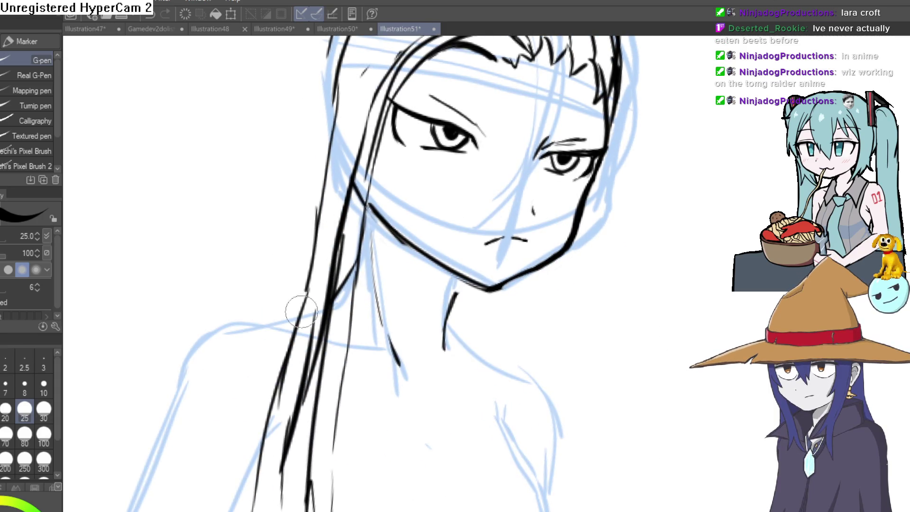
{"action": "left_click_drag", "start_coordinate": [353, 209], "coordinate": [294, 341]}
Ink the top-left hair outline and extend a long hair strand down to the left.
{"action": "scroll", "coordinate": [554, 287], "scroll_direction": "up", "scroll_amount": 3}
{"action": "scroll", "coordinate": [530, 321], "scroll_direction": "down", "scroll_amount": 2}
{"action": "scroll", "coordinate": [530, 327], "scroll_direction": "up", "scroll_amount": 2}
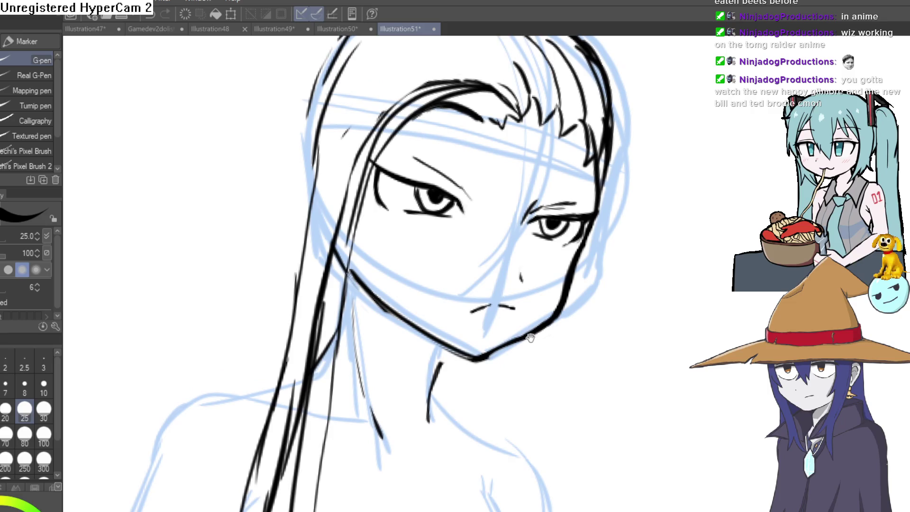
{"action": "scroll", "coordinate": [531, 337], "scroll_direction": "up", "scroll_amount": 3}
{"action": "scroll", "coordinate": [426, 282], "scroll_direction": "up", "scroll_amount": 1}
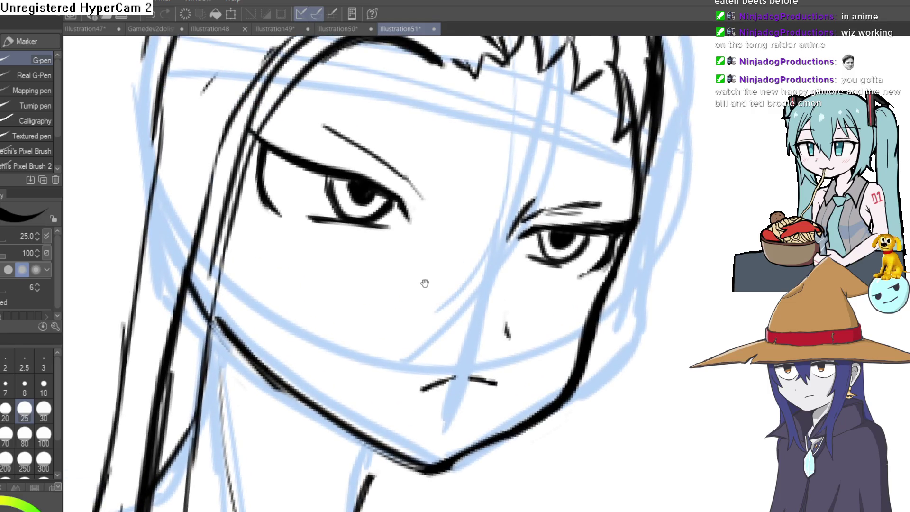
{"action": "scroll", "coordinate": [480, 237], "scroll_direction": "down", "scroll_amount": 2}
{"action": "scroll", "coordinate": [584, 223], "scroll_direction": "down", "scroll_amount": 2}
{"action": "scroll", "coordinate": [584, 229], "scroll_direction": "down", "scroll_amount": 2}
{"action": "key", "text": "e"}
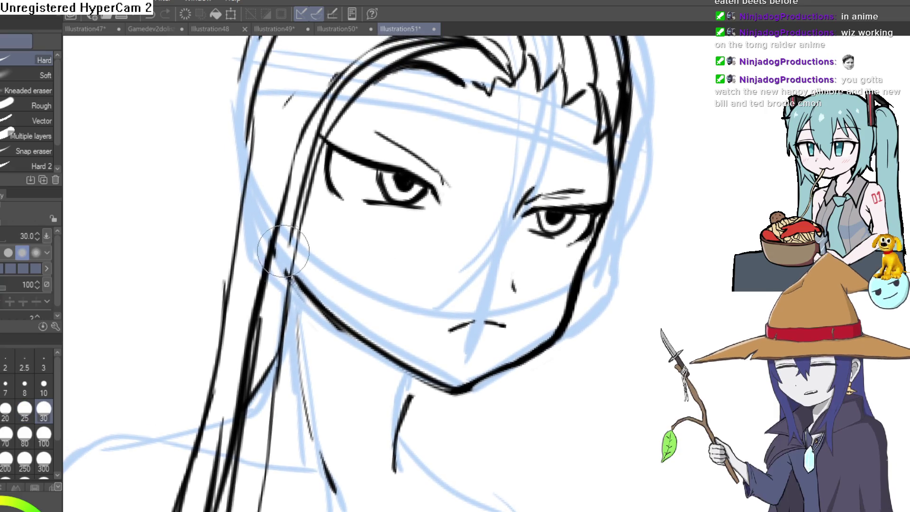
{"action": "key", "text": "p"}
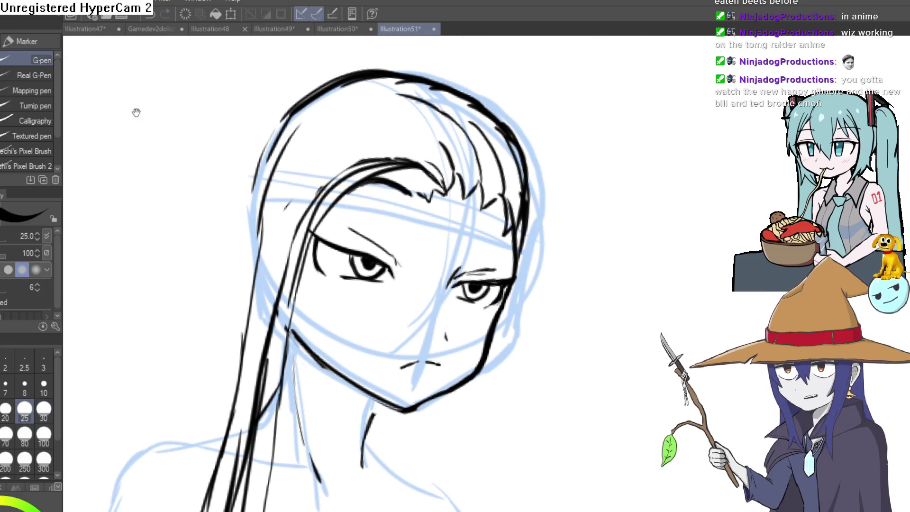
{"action": "left_click_drag", "start_coordinate": [351, 79], "coordinate": [282, 133]}
{"action": "left_click_drag", "start_coordinate": [303, 102], "coordinate": [249, 174]}
{"action": "left_click_drag", "start_coordinate": [288, 116], "coordinate": [259, 154]}
{"action": "left_click_drag", "start_coordinate": [235, 231], "coordinate": [159, 442]}
Bring the jaw into view and undo the short stroke below it.
{"action": "mouse_move", "coordinate": [479, 366]}
{"action": "left_mouse_down"}
{"action": "mouse_move", "coordinate": [408, 300]}
{"action": "mouse_move", "coordinate": [406, 247]}
{"action": "left_mouse_up"}
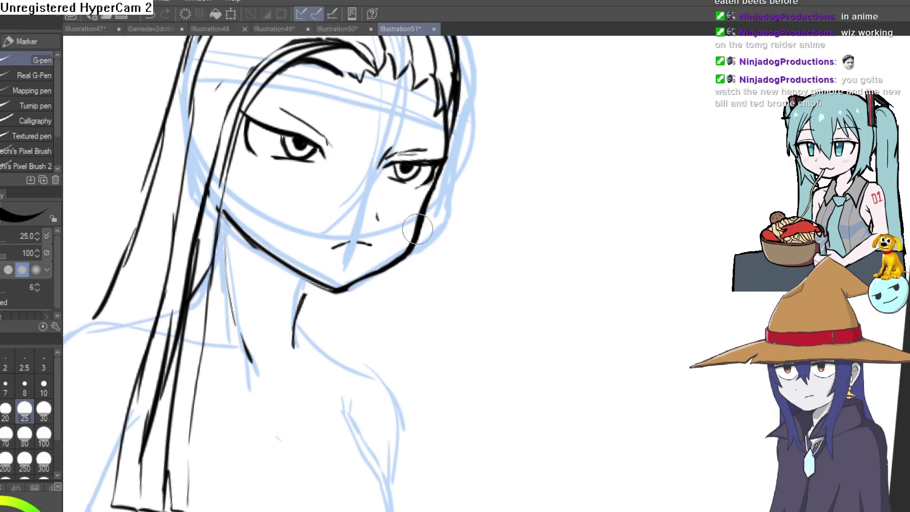
{"action": "mouse_move", "coordinate": [390, 283]}
{"action": "left_mouse_down"}
{"action": "mouse_move", "coordinate": [386, 261]}
{"action": "mouse_move", "coordinate": [379, 280]}
{"action": "left_mouse_up"}
{"action": "key", "text": "ctrl+z"}
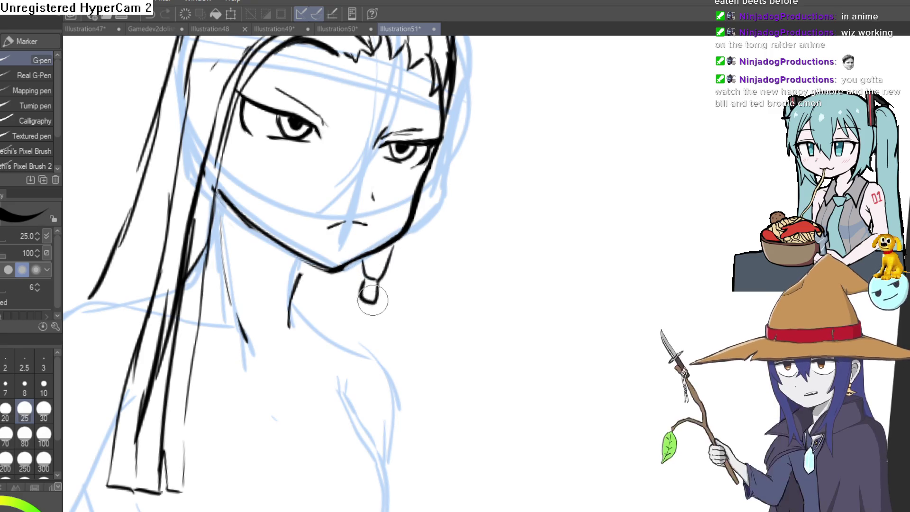
{"action": "mouse_move", "coordinate": [377, 299]}
{"action": "left_mouse_down"}
{"action": "mouse_move", "coordinate": [377, 332]}
{"action": "mouse_move", "coordinate": [367, 298]}
{"action": "mouse_move", "coordinate": [375, 282]}
{"action": "mouse_move", "coordinate": [378, 309]}
{"action": "mouse_move", "coordinate": [437, 213]}
{"action": "left_mouse_up"}
Erase the stray strokes beside the eye and near the lower eyelid.
{"action": "scroll", "coordinate": [324, 308], "scroll_direction": "up", "scroll_amount": 5}
{"action": "key", "text": "e"}
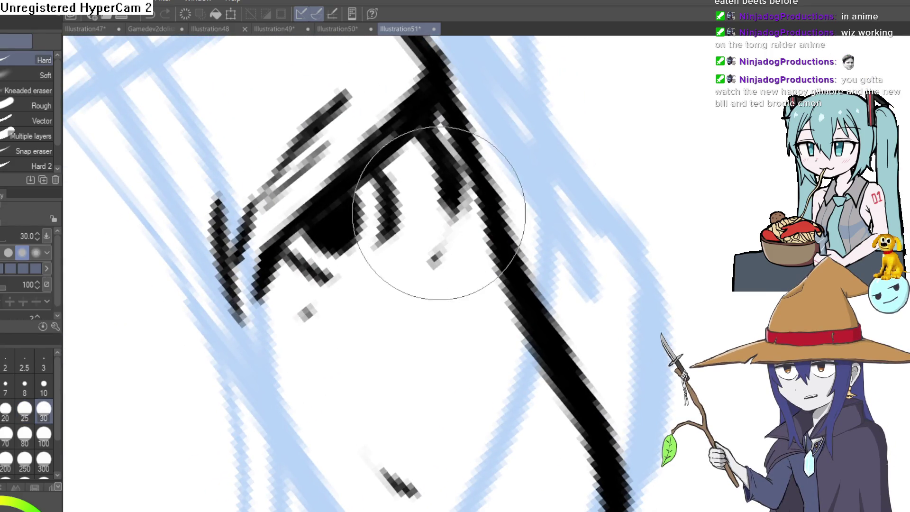
{"action": "left_click_drag", "start_coordinate": [294, 352], "coordinate": [624, 154]}
{"action": "mouse_move", "coordinate": [436, 285]}
{"action": "left_mouse_down"}
{"action": "mouse_move", "coordinate": [403, 355]}
{"action": "mouse_move", "coordinate": [341, 426]}
{"action": "mouse_move", "coordinate": [625, 168]}
{"action": "mouse_move", "coordinate": [524, 311]}
{"action": "mouse_move", "coordinate": [521, 218]}
{"action": "mouse_move", "coordinate": [483, 444]}
{"action": "mouse_move", "coordinate": [430, 230]}
{"action": "left_mouse_up"}
{"action": "left_click_drag", "start_coordinate": [331, 350], "coordinate": [339, 345]}
{"action": "mouse_move", "coordinate": [447, 203]}
{"action": "left_mouse_down"}
{"action": "mouse_move", "coordinate": [507, 179]}
{"action": "mouse_move", "coordinate": [427, 134]}
{"action": "mouse_move", "coordinate": [474, 142]}
{"action": "mouse_move", "coordinate": [578, 130]}
{"action": "left_mouse_up"}
Re-ink the eye's left edge and add a short stroke below the eye.
{"action": "key", "text": "p"}
{"action": "left_click_drag", "start_coordinate": [243, 122], "coordinate": [264, 264]}
{"action": "left_click_drag", "start_coordinate": [240, 132], "coordinate": [263, 258]}
{"action": "mouse_move", "coordinate": [503, 175]}
{"action": "left_mouse_down"}
{"action": "mouse_move", "coordinate": [474, 199]}
{"action": "mouse_move", "coordinate": [399, 325]}
{"action": "left_mouse_up"}
{"action": "left_click_drag", "start_coordinate": [417, 294], "coordinate": [447, 254]}
{"action": "mouse_move", "coordinate": [508, 233]}
{"action": "left_mouse_down"}
{"action": "mouse_move", "coordinate": [534, 213]}
{"action": "mouse_move", "coordinate": [437, 371]}
{"action": "left_mouse_up"}
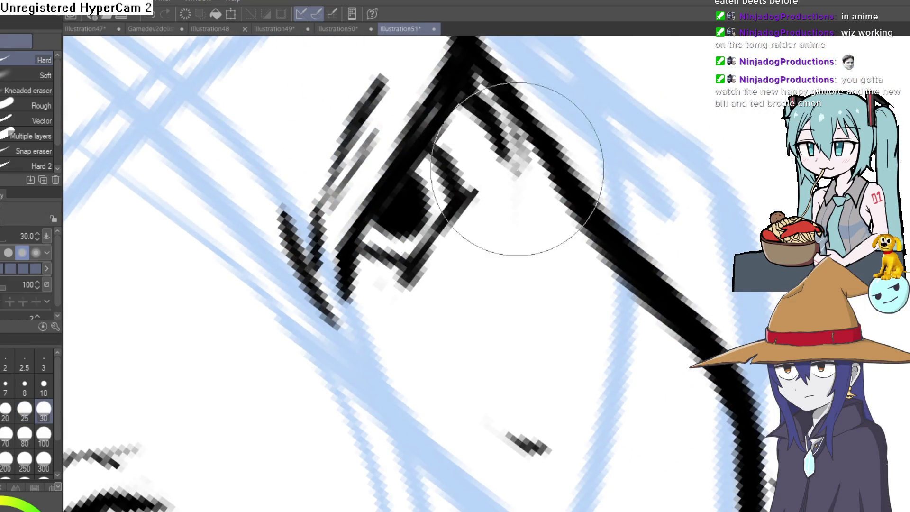
Undo the thick stroke near the nose and return to a straight whole-head view.
{"action": "key", "text": "e"}
{"action": "mouse_move", "coordinate": [519, 203]}
{"action": "left_mouse_down"}
{"action": "mouse_move", "coordinate": [386, 248]}
{"action": "mouse_move", "coordinate": [542, 316]}
{"action": "mouse_move", "coordinate": [514, 277]}
{"action": "mouse_move", "coordinate": [425, 256]}
{"action": "left_mouse_up"}
{"action": "mouse_move", "coordinate": [437, 112]}
{"action": "left_mouse_down"}
{"action": "mouse_move", "coordinate": [312, 322]}
{"action": "mouse_move", "coordinate": [610, 172]}
{"action": "mouse_move", "coordinate": [638, 199]}
{"action": "mouse_move", "coordinate": [599, 176]}
{"action": "mouse_move", "coordinate": [598, 132]}
{"action": "left_mouse_up"}
{"action": "scroll", "coordinate": [494, 260], "scroll_direction": "up", "scroll_amount": 5}
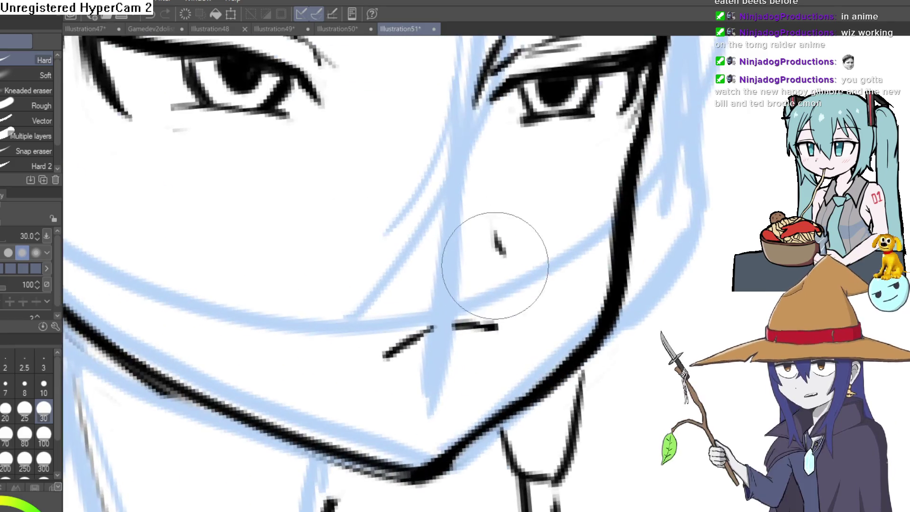
{"action": "key", "text": "p"}
{"action": "scroll", "coordinate": [437, 216], "scroll_direction": "down", "scroll_amount": 3}
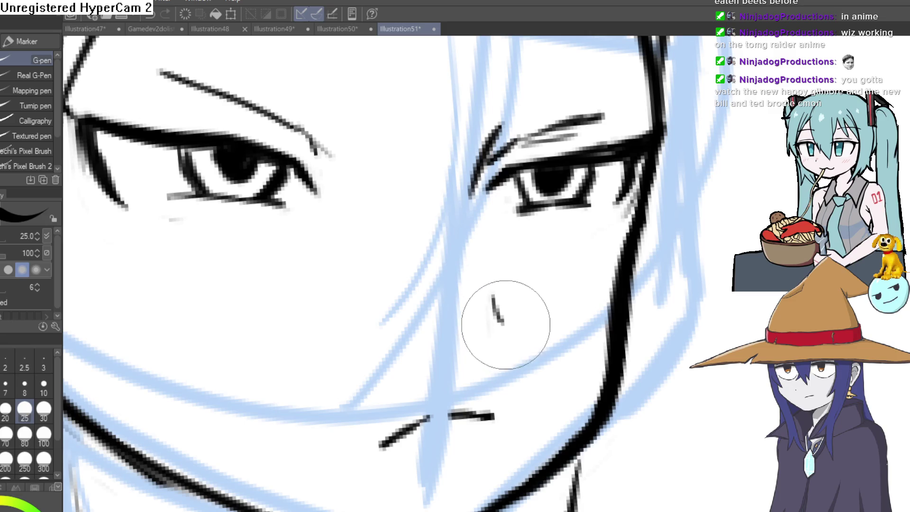
{"action": "mouse_move", "coordinate": [502, 337]}
{"action": "left_mouse_down"}
{"action": "mouse_move", "coordinate": [504, 244]}
{"action": "mouse_move", "coordinate": [545, 169]}
{"action": "mouse_move", "coordinate": [493, 324]}
{"action": "left_mouse_up"}
{"action": "key", "text": "ctrl+z"}
{"action": "key", "text": "e"}
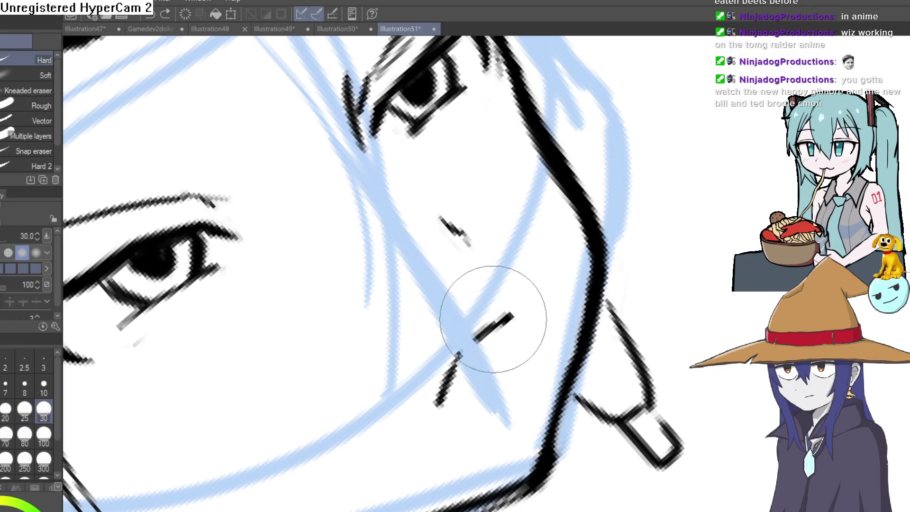
{"action": "scroll", "coordinate": [562, 295], "scroll_direction": "down", "scroll_amount": 5}
{"action": "mouse_move", "coordinate": [640, 315]}
{"action": "left_mouse_down"}
{"action": "mouse_move", "coordinate": [621, 325]}
{"action": "mouse_move", "coordinate": [612, 317]}
{"action": "left_mouse_up"}
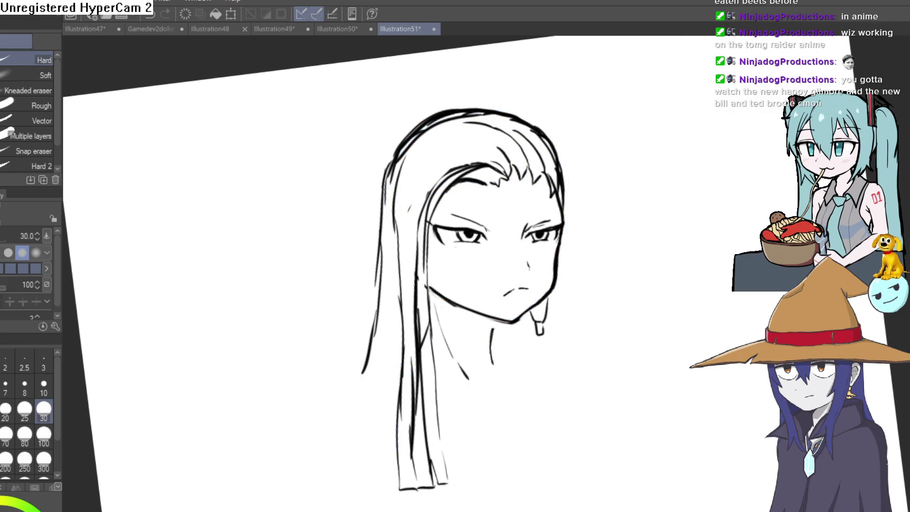
Erase the old outer hair line at the upper left of the head.
{"action": "key", "text": "p"}
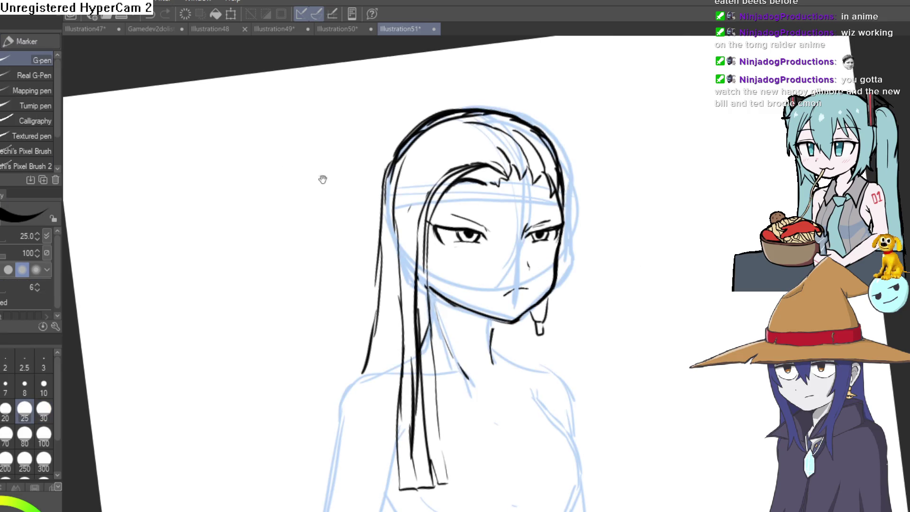
{"action": "scroll", "coordinate": [545, 162], "scroll_direction": "up", "scroll_amount": 5}
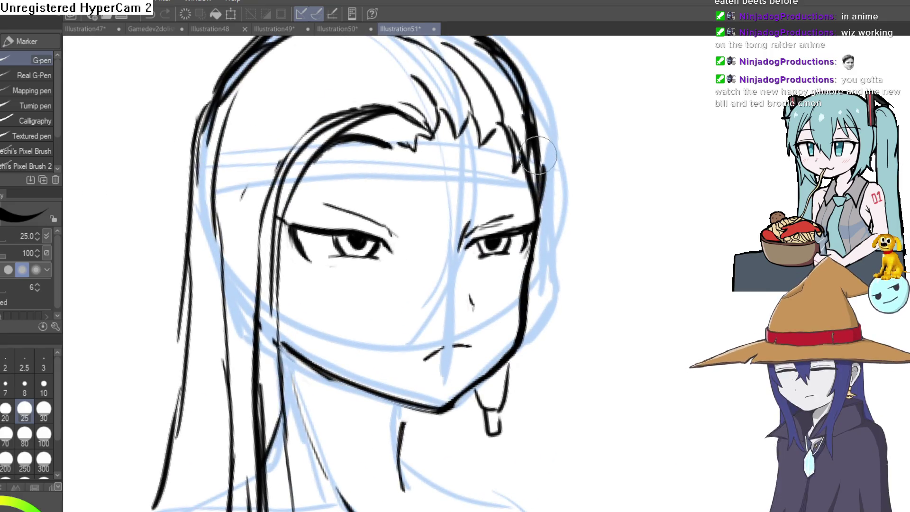
{"action": "key", "text": "e"}
{"action": "left_click_drag", "start_coordinate": [496, 47], "coordinate": [536, 158]}
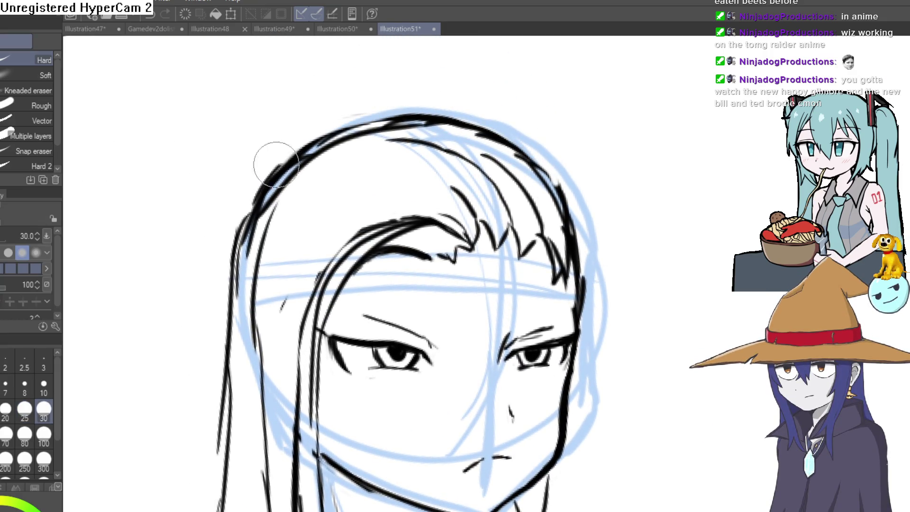
{"action": "left_click_drag", "start_coordinate": [286, 153], "coordinate": [233, 267]}
{"action": "scroll", "coordinate": [636, 156], "scroll_direction": "down", "scroll_amount": 5}
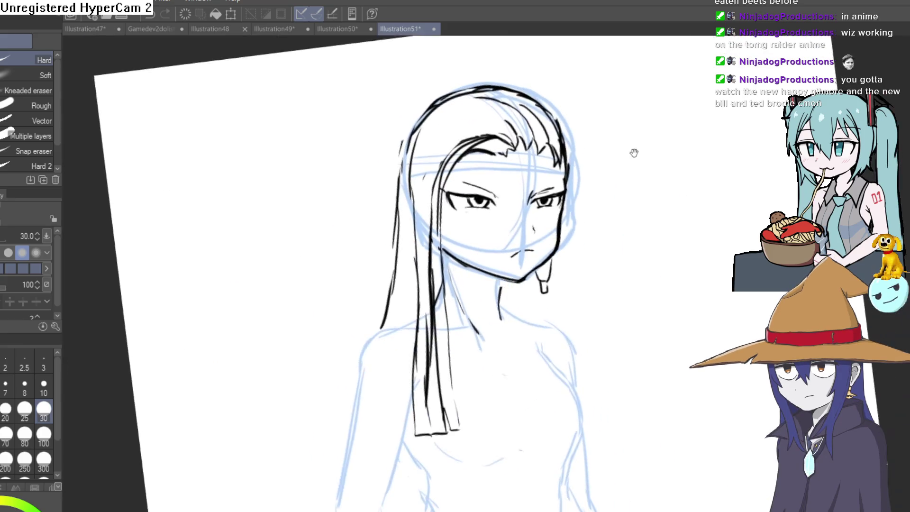
Ink the face's left outline and erase the doubled line along that edge.
{"action": "key", "text": "p"}
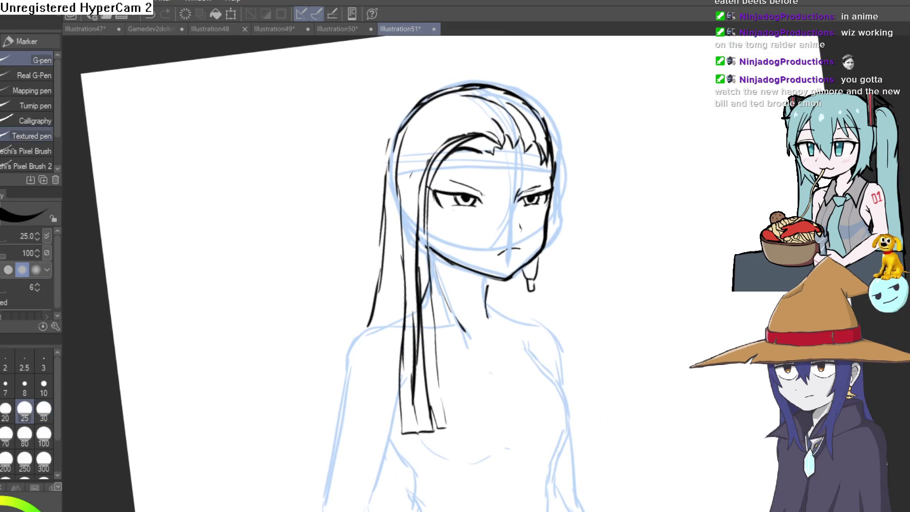
{"action": "scroll", "coordinate": [540, 230], "scroll_direction": "up", "scroll_amount": 4}
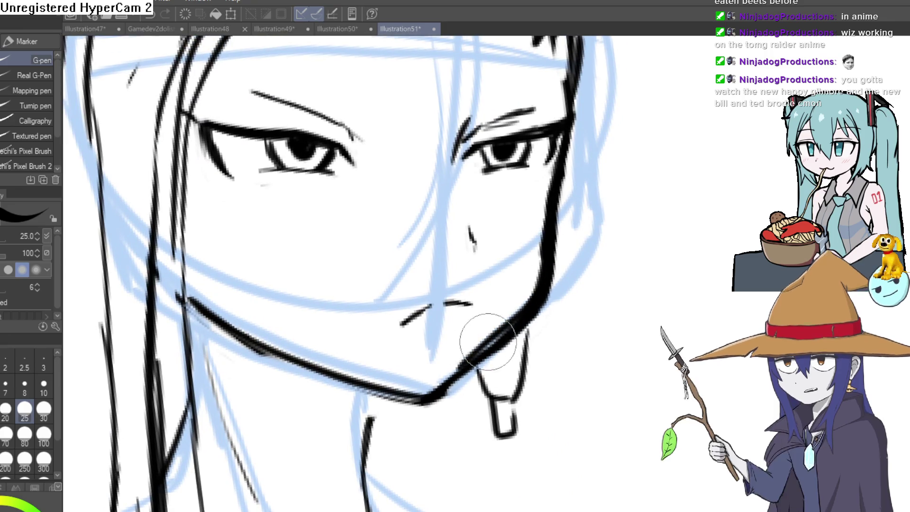
{"action": "left_click_drag", "start_coordinate": [585, 305], "coordinate": [431, 462]}
{"action": "mouse_move", "coordinate": [355, 325]}
{"action": "left_mouse_down"}
{"action": "mouse_move", "coordinate": [346, 284]}
{"action": "mouse_move", "coordinate": [407, 121]}
{"action": "left_mouse_up"}
{"action": "key", "text": "e"}
{"action": "mouse_move", "coordinate": [446, 61]}
{"action": "left_mouse_down"}
{"action": "mouse_move", "coordinate": [355, 146]}
{"action": "mouse_move", "coordinate": [331, 308]}
{"action": "mouse_move", "coordinate": [386, 382]}
{"action": "mouse_move", "coordinate": [545, 335]}
{"action": "mouse_move", "coordinate": [616, 285]}
{"action": "mouse_move", "coordinate": [670, 220]}
{"action": "mouse_move", "coordinate": [589, 188]}
{"action": "left_mouse_up"}
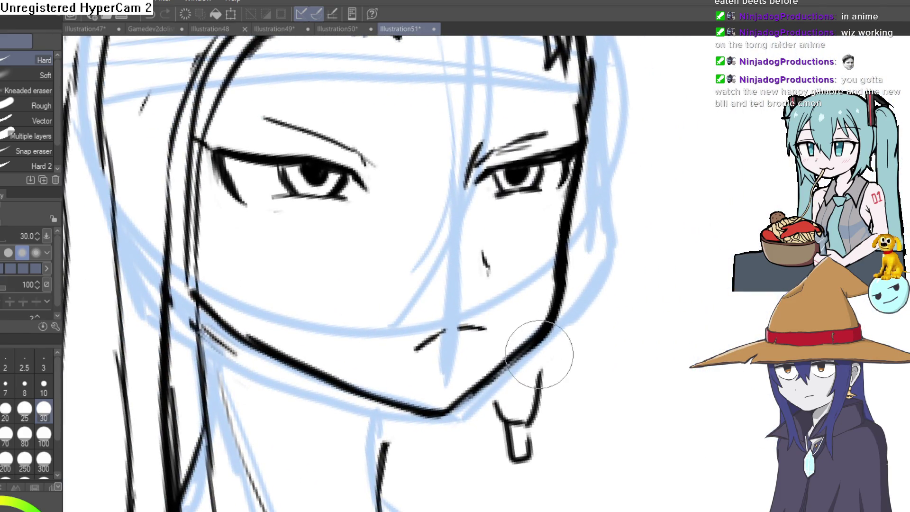
{"action": "scroll", "coordinate": [229, 349], "scroll_direction": "down", "scroll_amount": 3}
{"action": "mouse_move", "coordinate": [463, 317]}
{"action": "left_mouse_down"}
{"action": "mouse_move", "coordinate": [420, 309]}
{"action": "mouse_move", "coordinate": [391, 250]}
{"action": "left_mouse_up"}
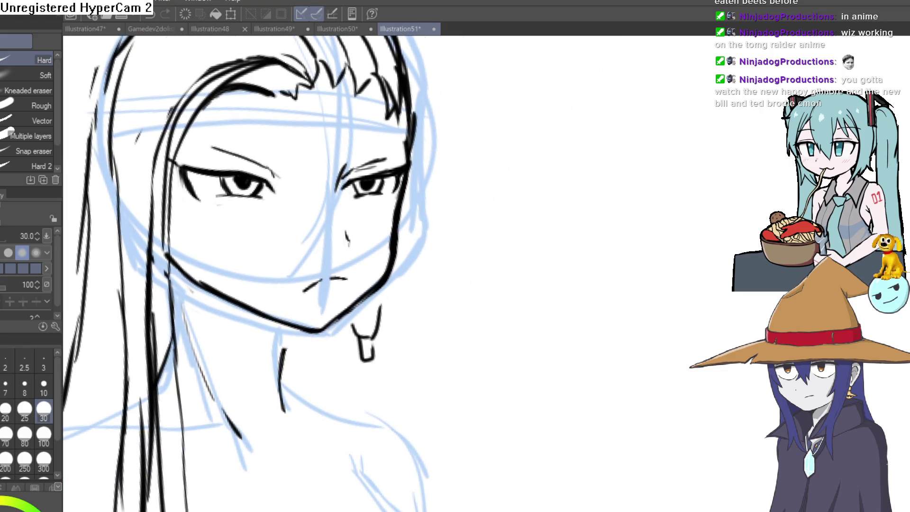
Ink the left hair edge and a long strand falling from the forehead.
{"action": "key", "text": "p"}
{"action": "scroll", "coordinate": [413, 243], "scroll_direction": "up", "scroll_amount": 4}
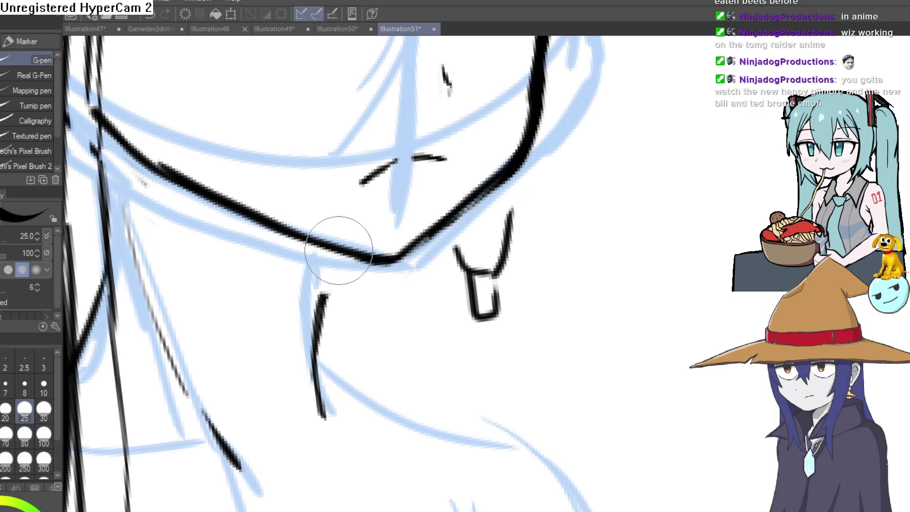
{"action": "left_click_drag", "start_coordinate": [158, 240], "coordinate": [233, 457]}
{"action": "scroll", "coordinate": [386, 349], "scroll_direction": "down", "scroll_amount": 5}
{"action": "left_click_drag", "start_coordinate": [386, 350], "coordinate": [391, 256]}
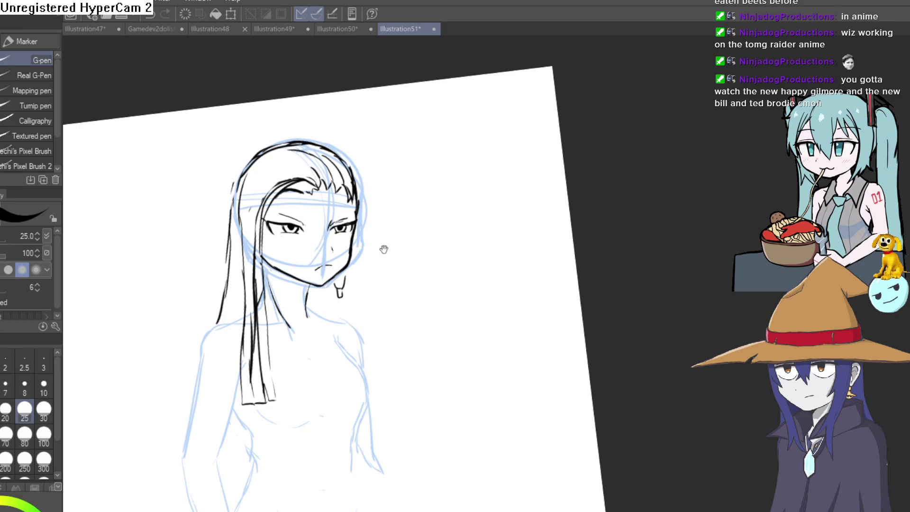
{"action": "scroll", "coordinate": [271, 254], "scroll_direction": "up", "scroll_amount": 3}
{"action": "mouse_move", "coordinate": [256, 187]}
{"action": "left_mouse_down"}
{"action": "mouse_move", "coordinate": [265, 339]}
{"action": "mouse_move", "coordinate": [297, 413]}
{"action": "mouse_move", "coordinate": [275, 293]}
{"action": "left_mouse_up"}
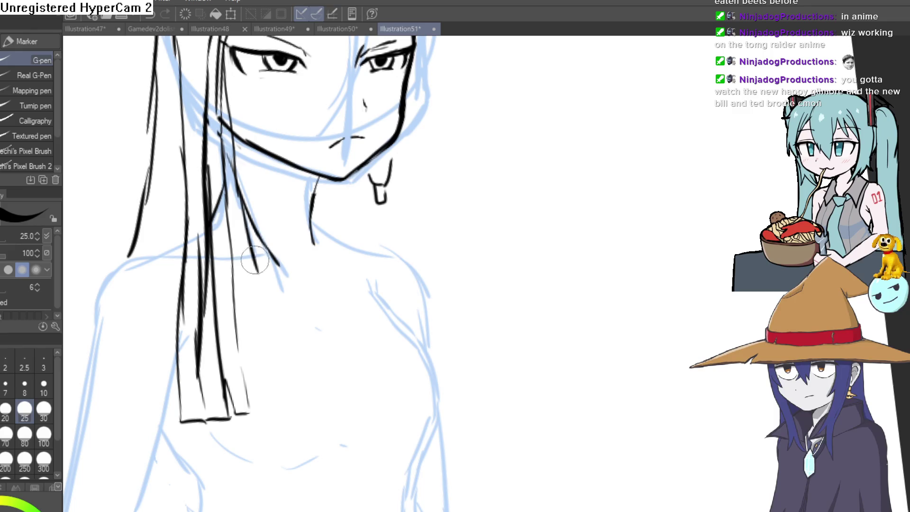
{"action": "left_click_drag", "start_coordinate": [374, 227], "coordinate": [371, 410]}
{"action": "scroll", "coordinate": [389, 228], "scroll_direction": "up", "scroll_amount": 3}
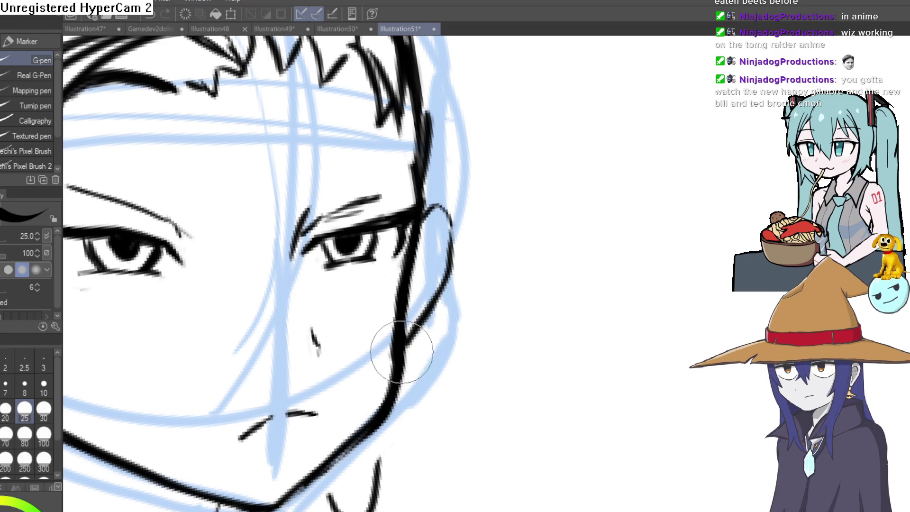
Ink thick G-pen strokes along the top and left of the hair outline.
{"action": "scroll", "coordinate": [467, 330], "scroll_direction": "up", "scroll_amount": 5}
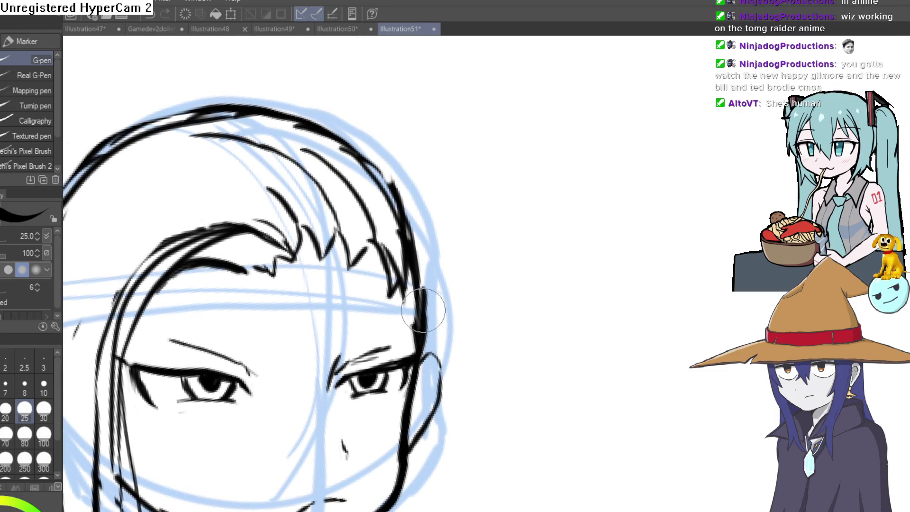
{"action": "mouse_move", "coordinate": [424, 329]}
{"action": "left_mouse_down"}
{"action": "mouse_move", "coordinate": [448, 201]}
{"action": "mouse_move", "coordinate": [439, 265]}
{"action": "left_mouse_up"}
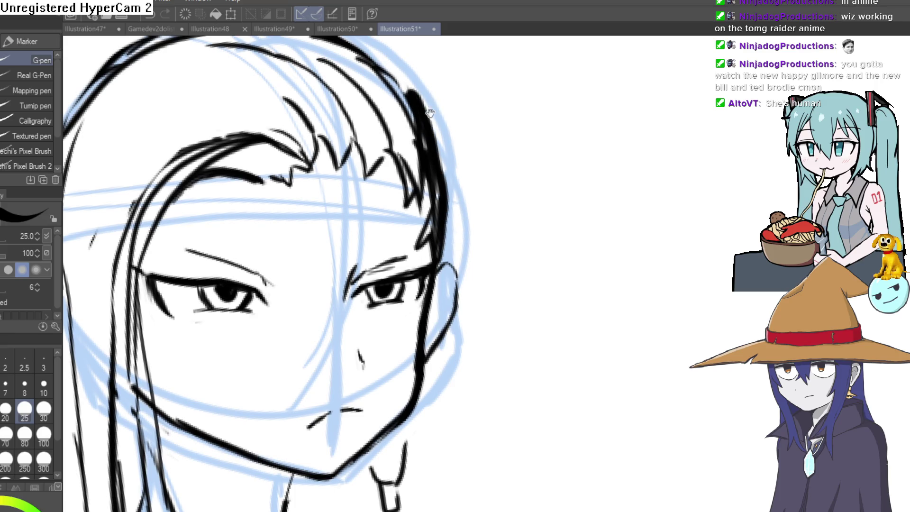
{"action": "left_click_drag", "start_coordinate": [428, 111], "coordinate": [557, 195]}
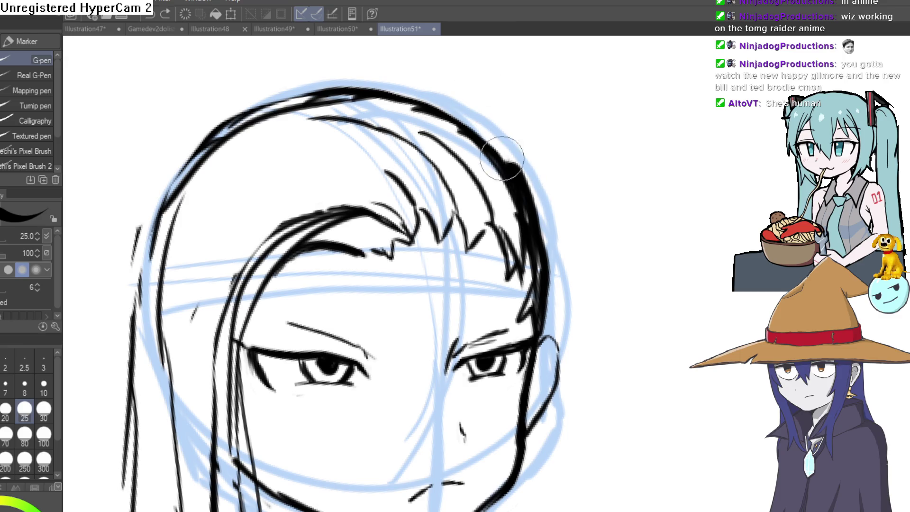
{"action": "left_click_drag", "start_coordinate": [485, 128], "coordinate": [383, 82]}
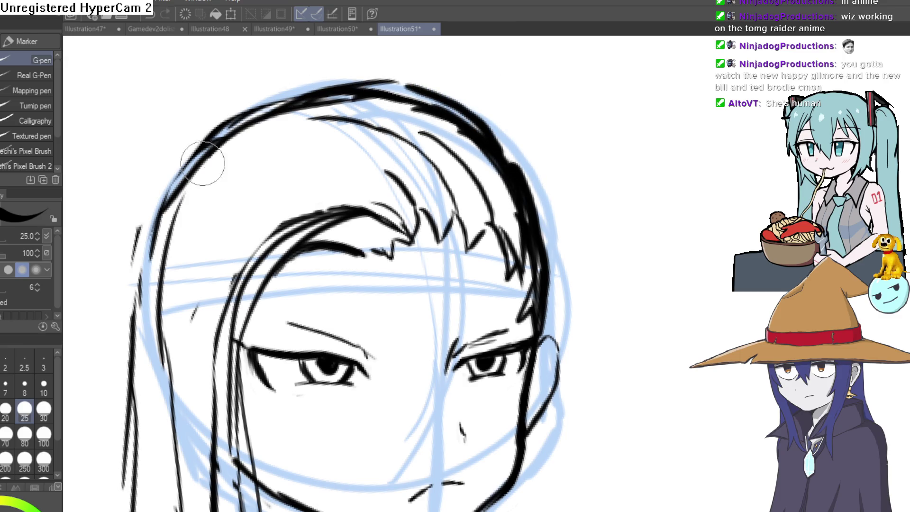
{"action": "left_click_drag", "start_coordinate": [158, 263], "coordinate": [156, 368]}
Thin the top hair line with the Hard eraser and zoom out to check the drawing.
{"action": "key", "text": "e"}
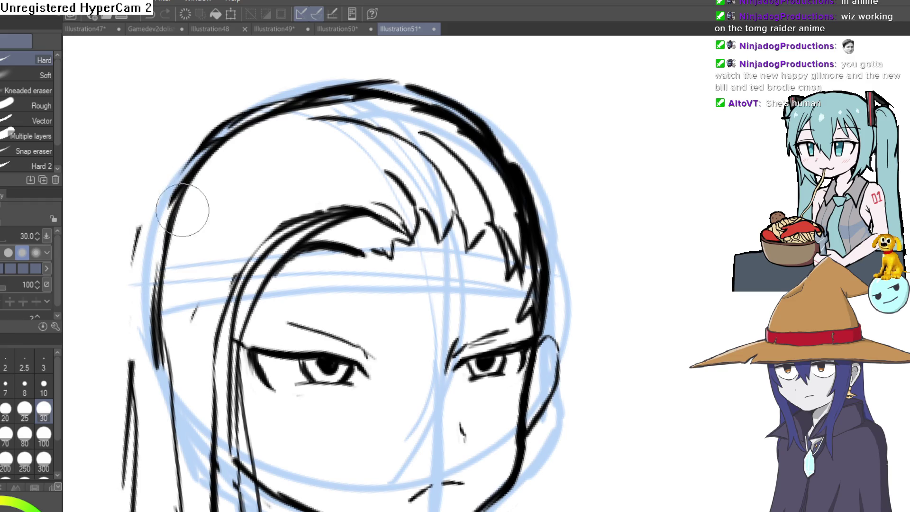
{"action": "left_click_drag", "start_coordinate": [301, 112], "coordinate": [430, 109]}
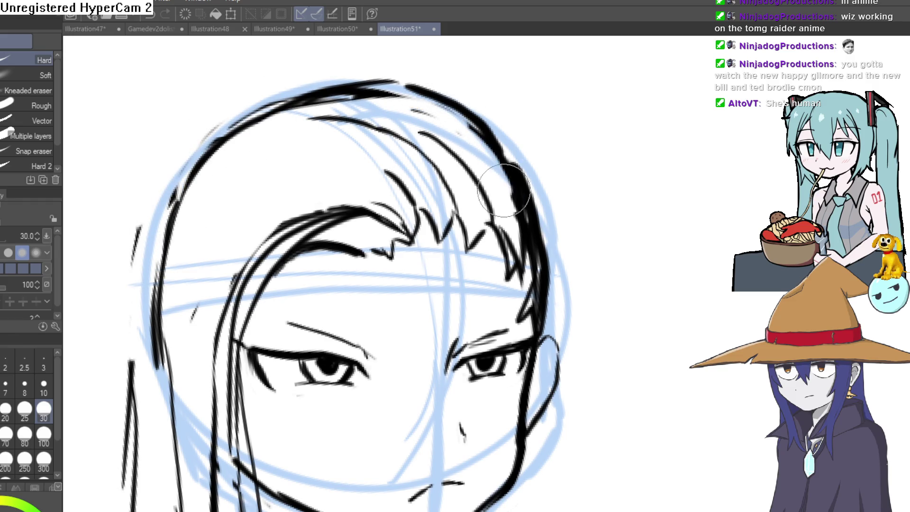
{"action": "key", "text": "ctrl+0"}
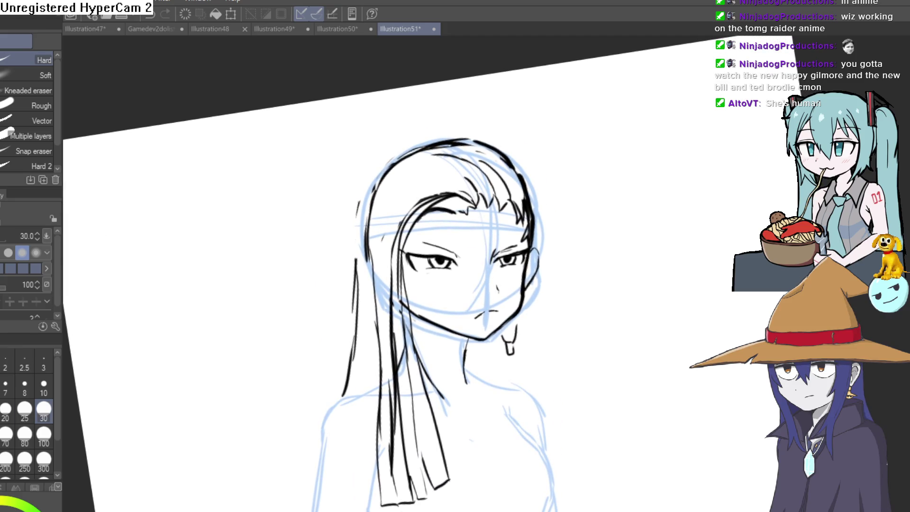
{"action": "key", "text": "p"}
{"action": "scroll", "coordinate": [479, 245], "scroll_direction": "up", "scroll_amount": 5}
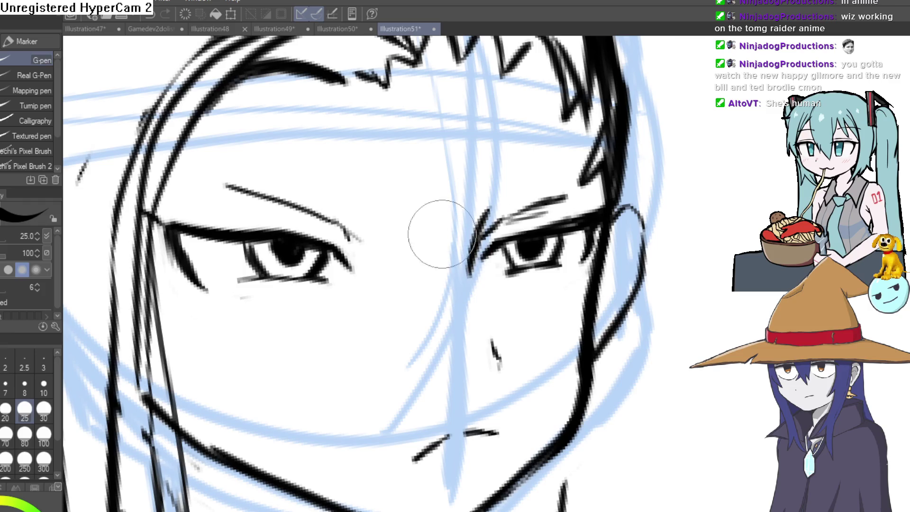
Lasso the left eye, rotate it slightly counterclockwise, nudge it right and down, and confirm.
{"action": "key", "text": "m"}
{"action": "mouse_move", "coordinate": [370, 194]}
{"action": "left_mouse_down"}
{"action": "mouse_move", "coordinate": [183, 332]}
{"action": "mouse_move", "coordinate": [163, 234]}
{"action": "mouse_move", "coordinate": [223, 154]}
{"action": "mouse_move", "coordinate": [374, 204]}
{"action": "left_mouse_up"}
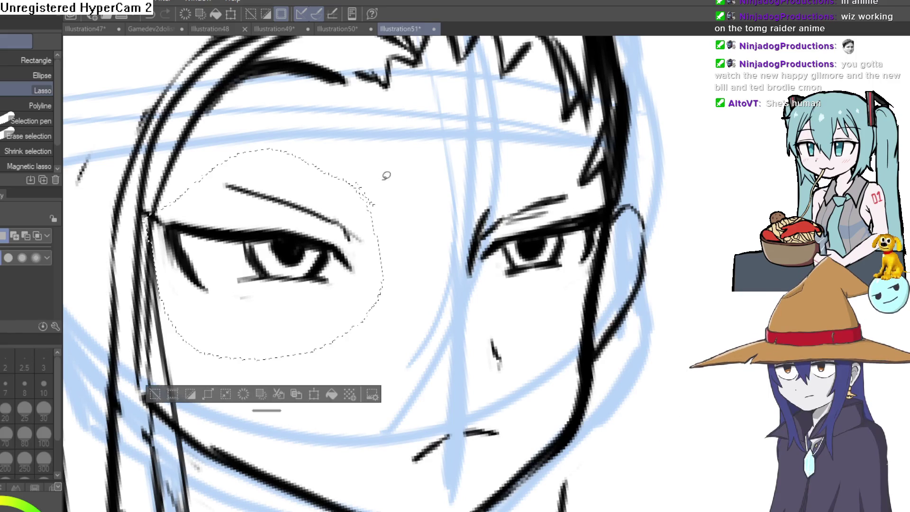
{"action": "key", "text": "ctrl+t"}
{"action": "left_click_drag", "start_coordinate": [417, 265], "coordinate": [384, 203]}
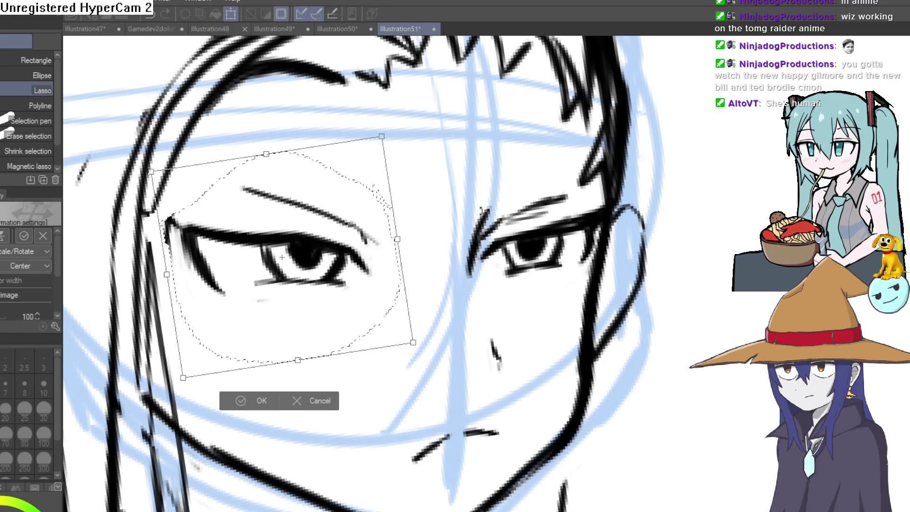
{"action": "left_click_drag", "start_coordinate": [364, 271], "coordinate": [368, 273]}
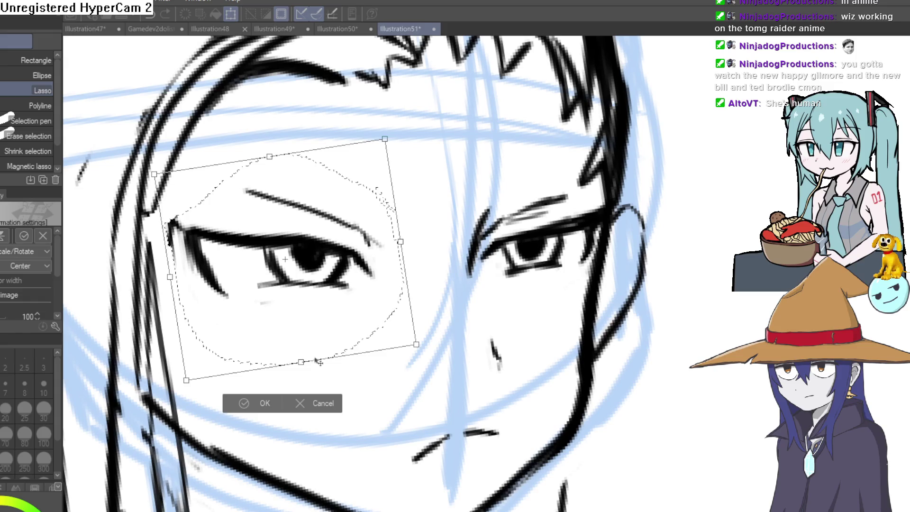
{"action": "left_click", "coordinate": [231, 403]}
{"action": "key", "text": "p"}
Deselect the eye and erase the stray marks below its lower lash and corner.
{"action": "mouse_move", "coordinate": [473, 169]}
{"action": "left_mouse_down"}
{"action": "mouse_move", "coordinate": [374, 297]}
{"action": "mouse_move", "coordinate": [404, 167]}
{"action": "left_mouse_up"}
{"action": "key", "text": "e"}
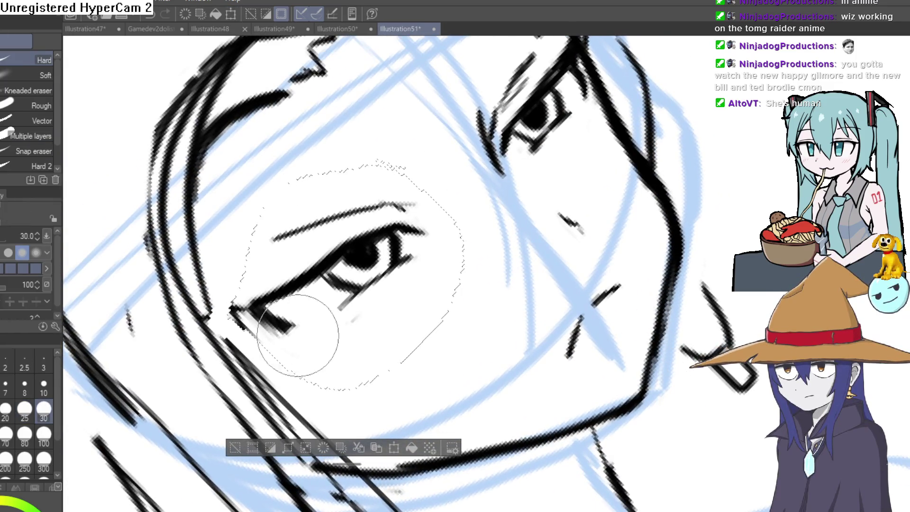
{"action": "key", "text": "ctrl+d"}
{"action": "mouse_move", "coordinate": [296, 325]}
{"action": "left_mouse_down"}
{"action": "mouse_move", "coordinate": [266, 314]}
{"action": "mouse_move", "coordinate": [275, 321]}
{"action": "left_mouse_up"}
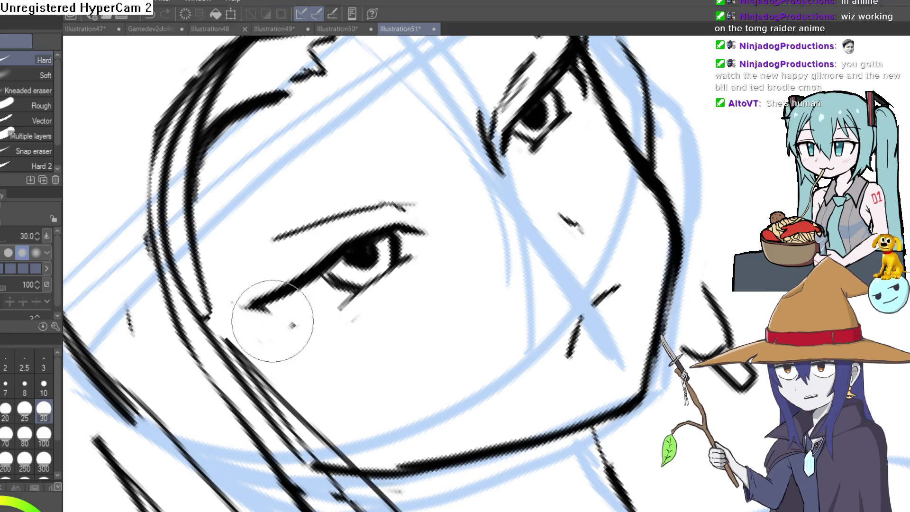
{"action": "left_click_drag", "start_coordinate": [364, 297], "coordinate": [382, 285]}
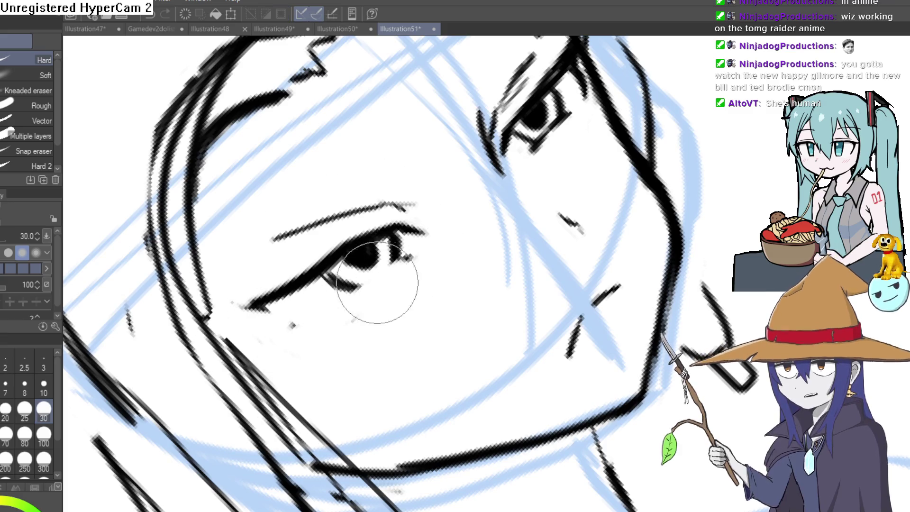
{"action": "left_click", "coordinate": [294, 325]}
{"action": "key", "text": "p"}
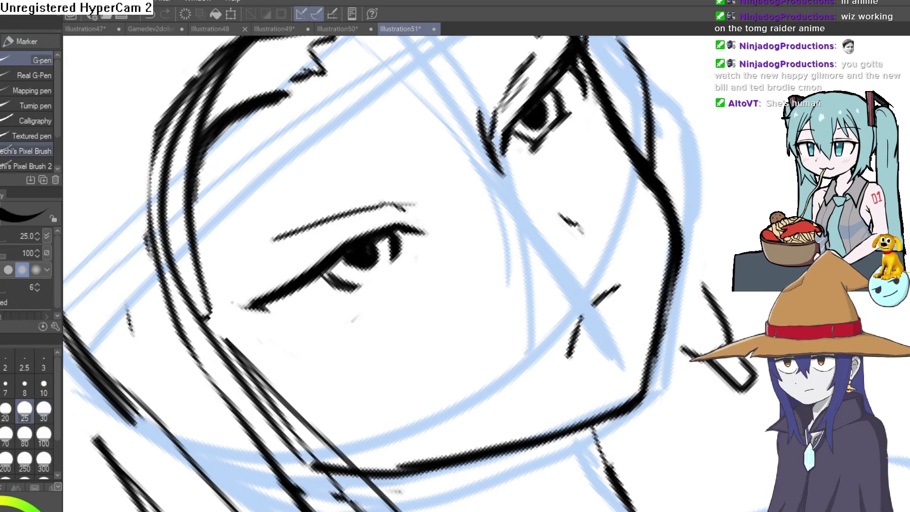
{"action": "scroll", "coordinate": [418, 265], "scroll_direction": "up", "scroll_amount": 3}
{"action": "scroll", "coordinate": [419, 265], "scroll_direction": "up", "scroll_amount": 1}
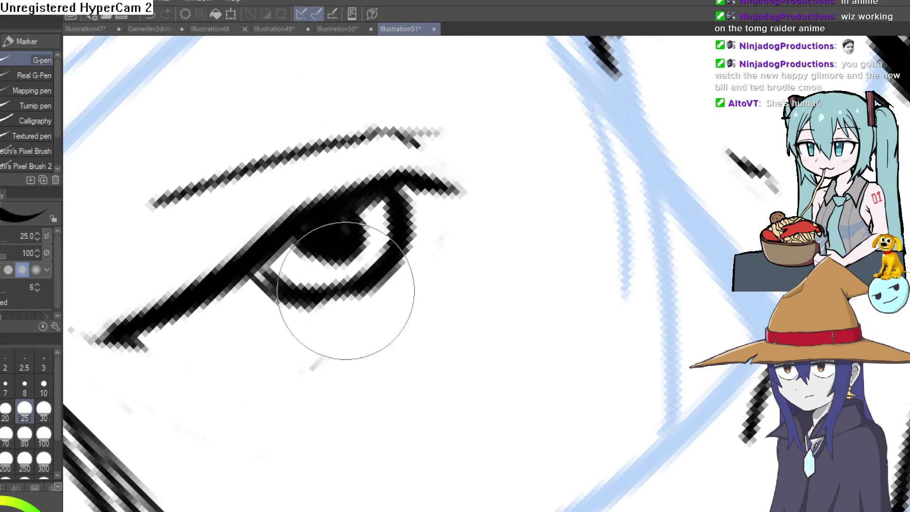